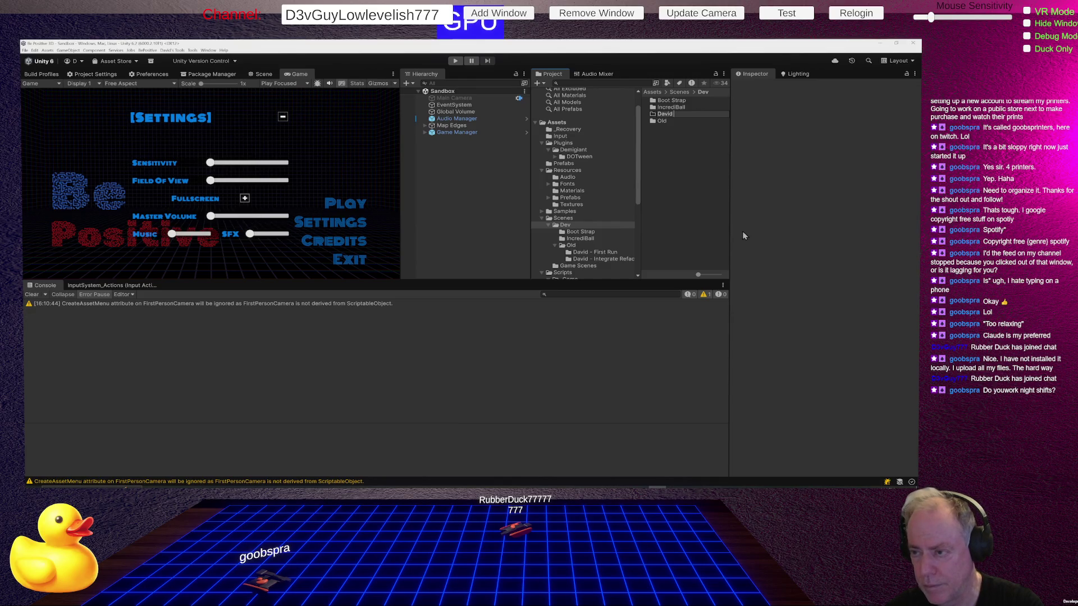
Keep the new Scenes/Dev folder's name and browse to Old's Integrate Refactor scenes folder
key(Return)
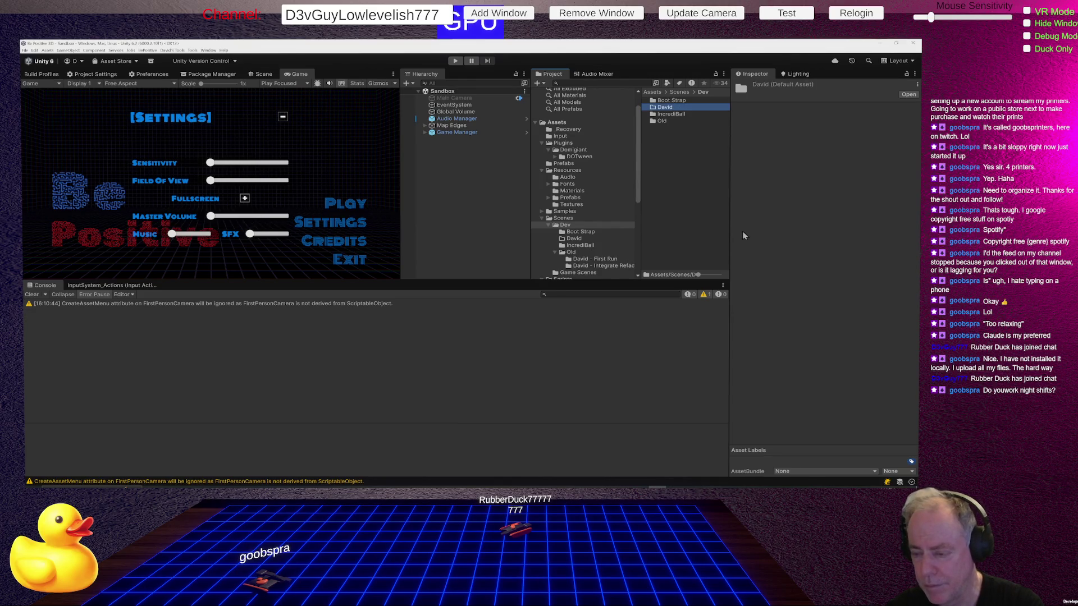
click(674, 107)
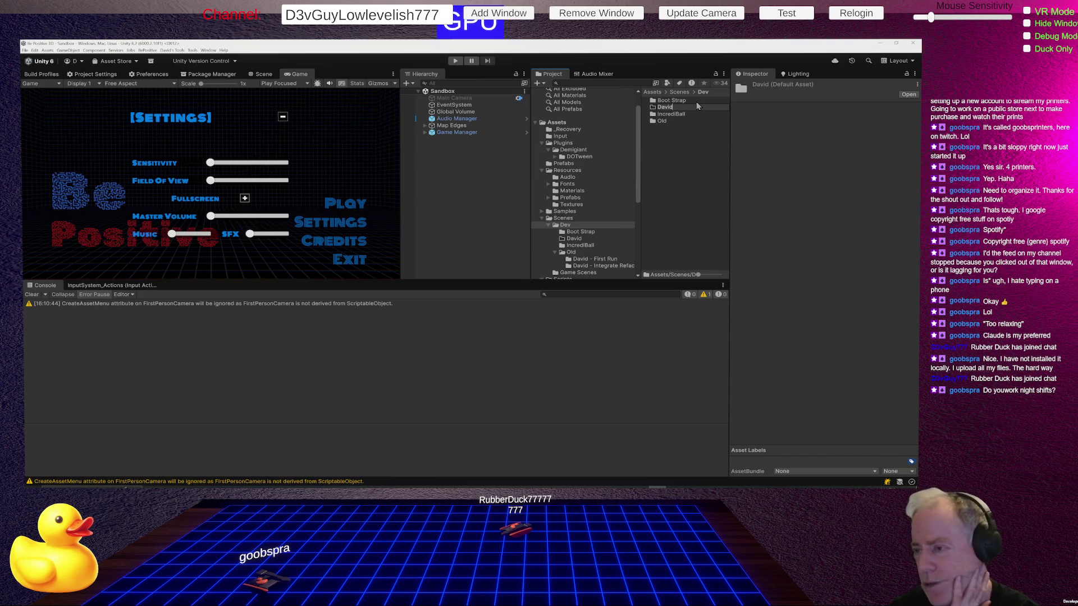
key(Return)
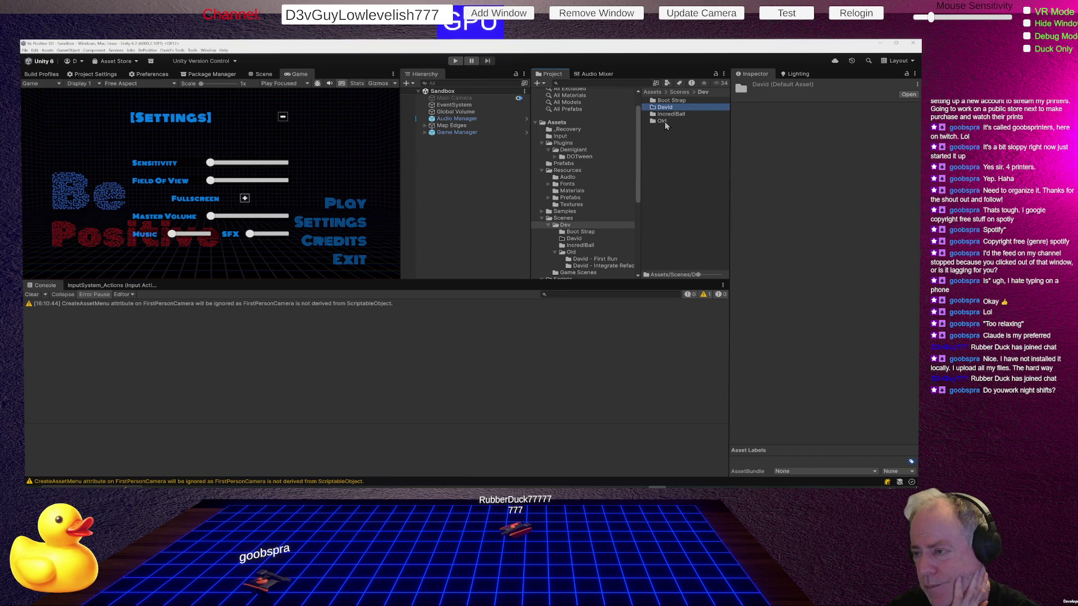
double_click(663, 122)
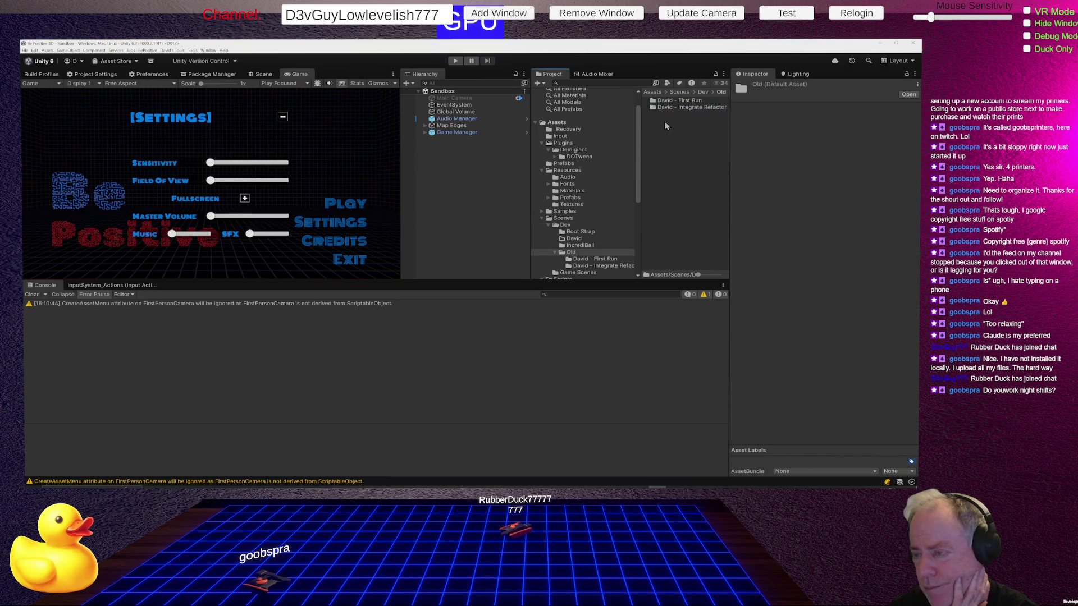
double_click(664, 109)
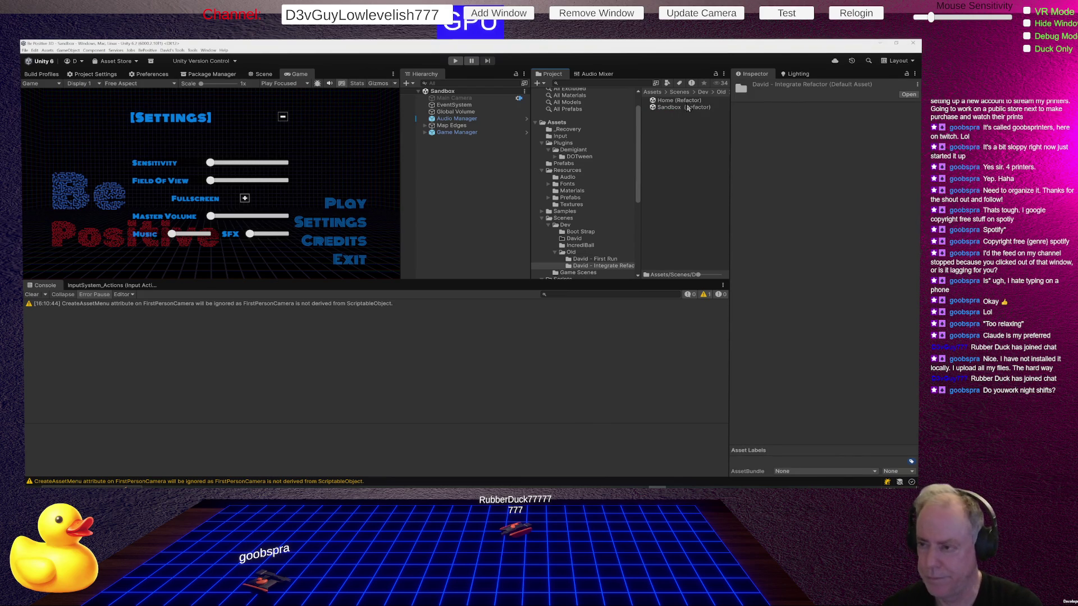
Duplicate Home (Refactor) and Sandbox (Refactor) and move the copies into the new Dev folder
click(672, 101)
ctrl+click(675, 107)
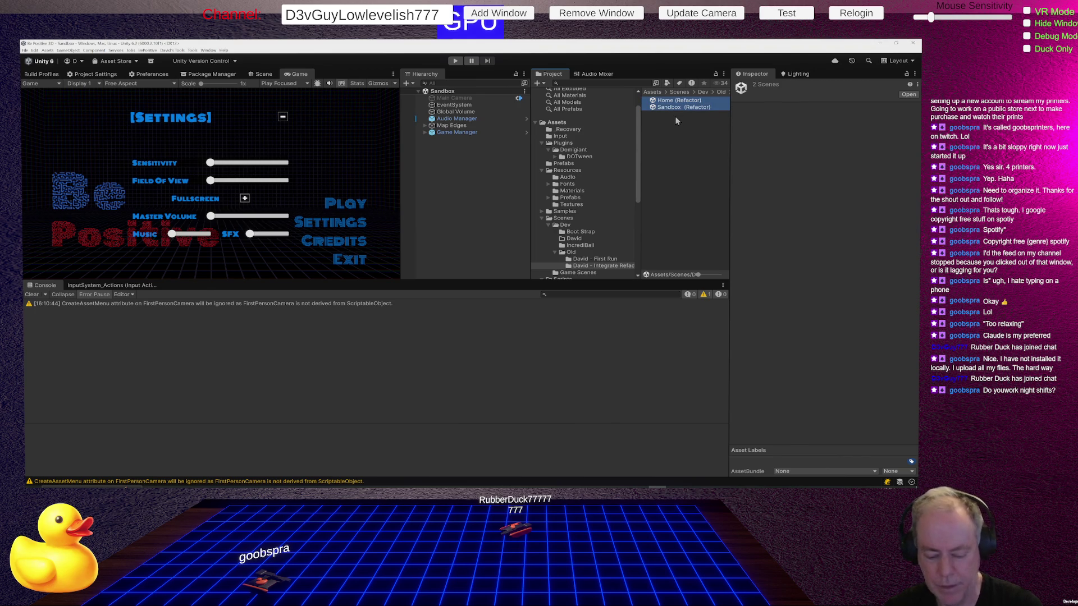
key(ctrl+d)
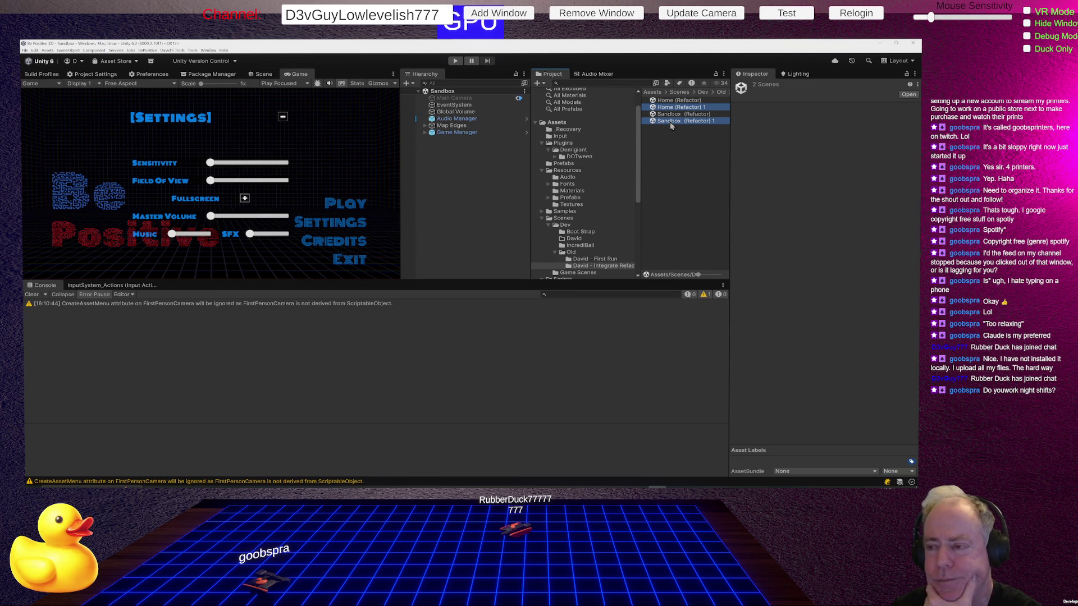
mouse_move(670, 122)
mouse_down()
mouse_move(613, 241)
mouse_move(584, 243)
mouse_up()
click(584, 240)
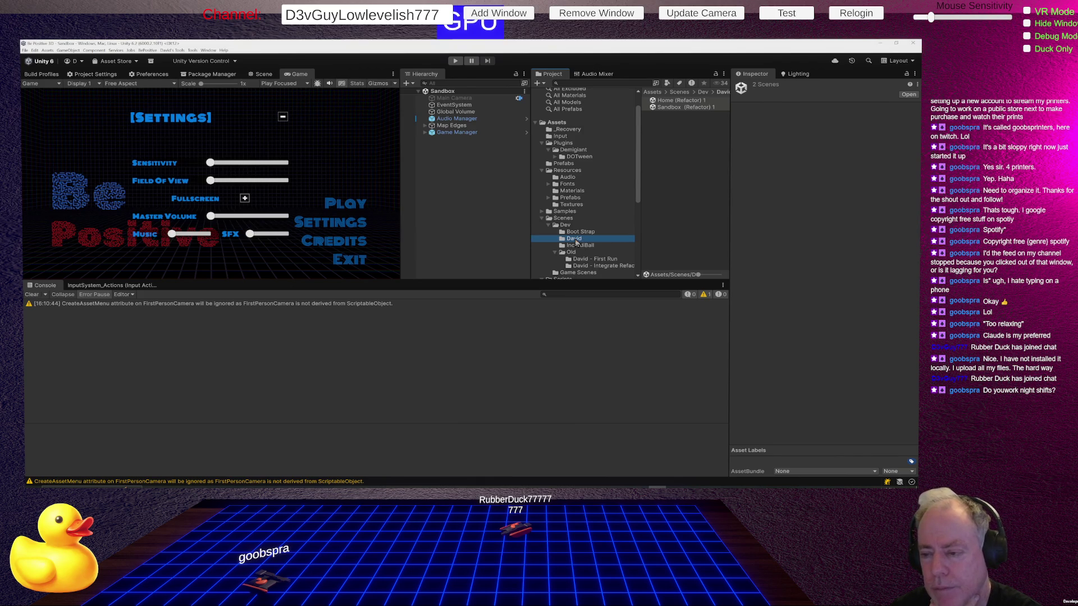
Rename the Home (Refactor) 1 copy to Home (New Refactor)
click(682, 102)
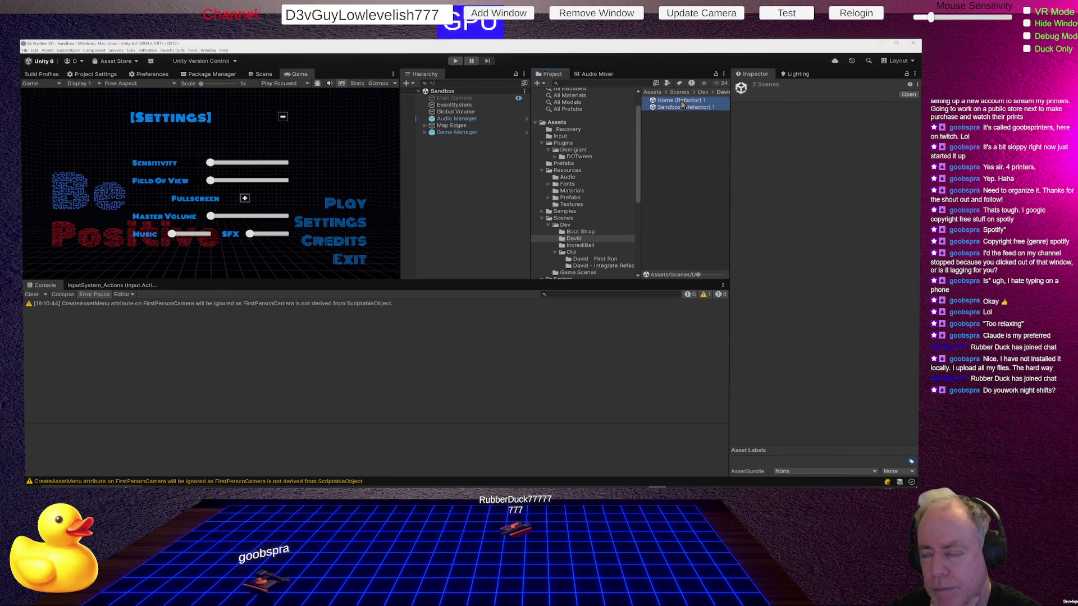
click(681, 102)
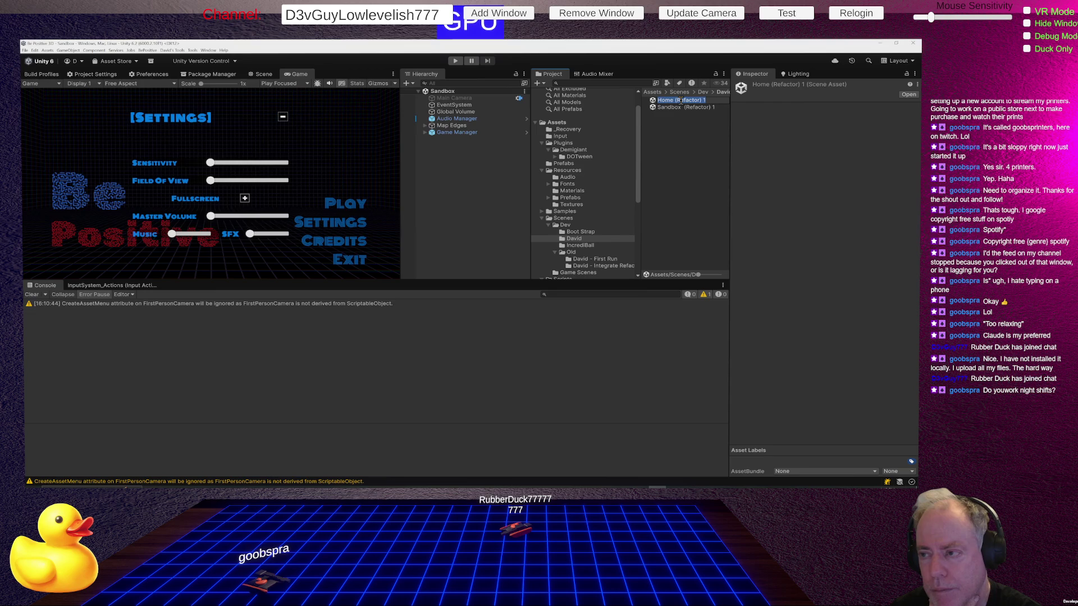
key(Escape)
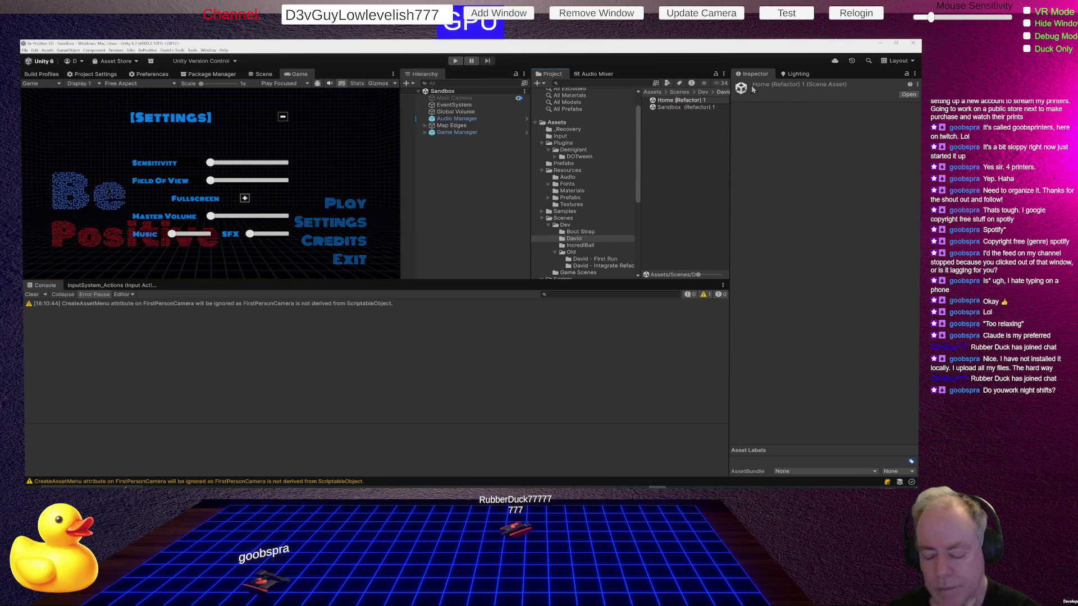
key(ctrl+n)
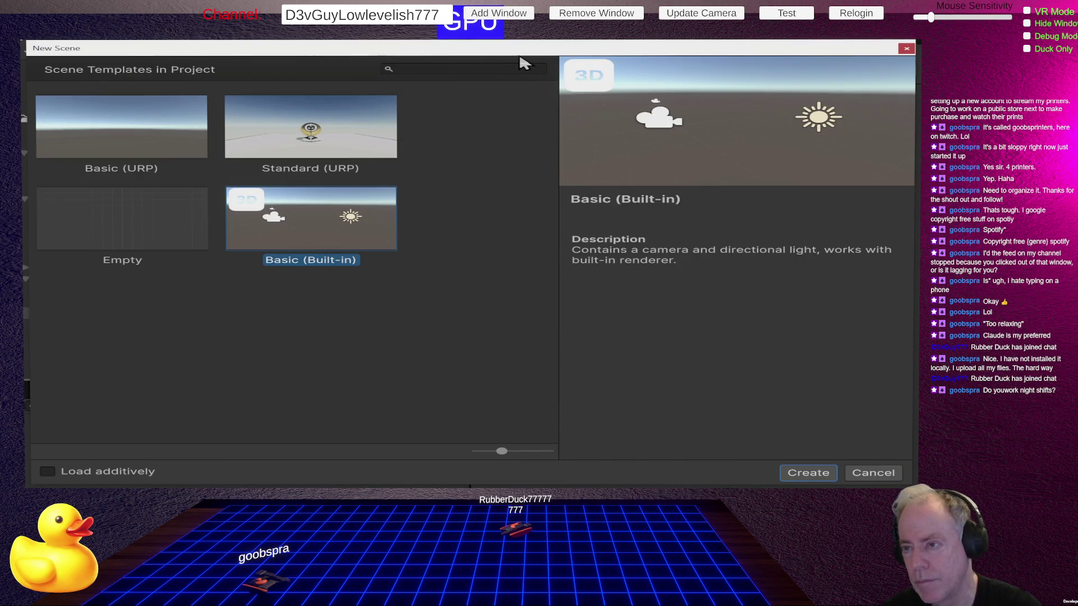
key(Escape)
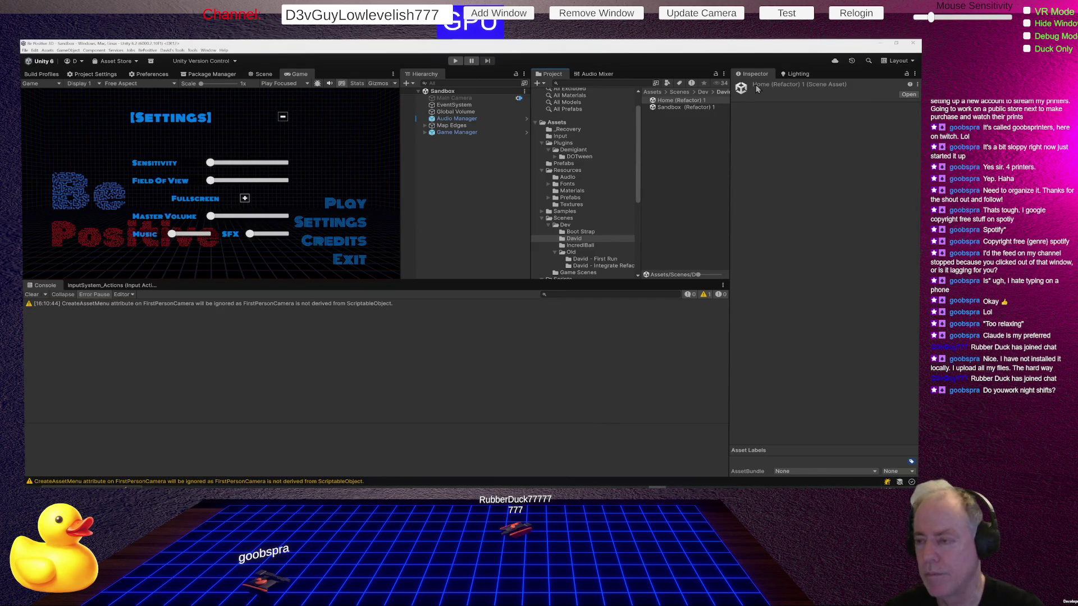
click(678, 102)
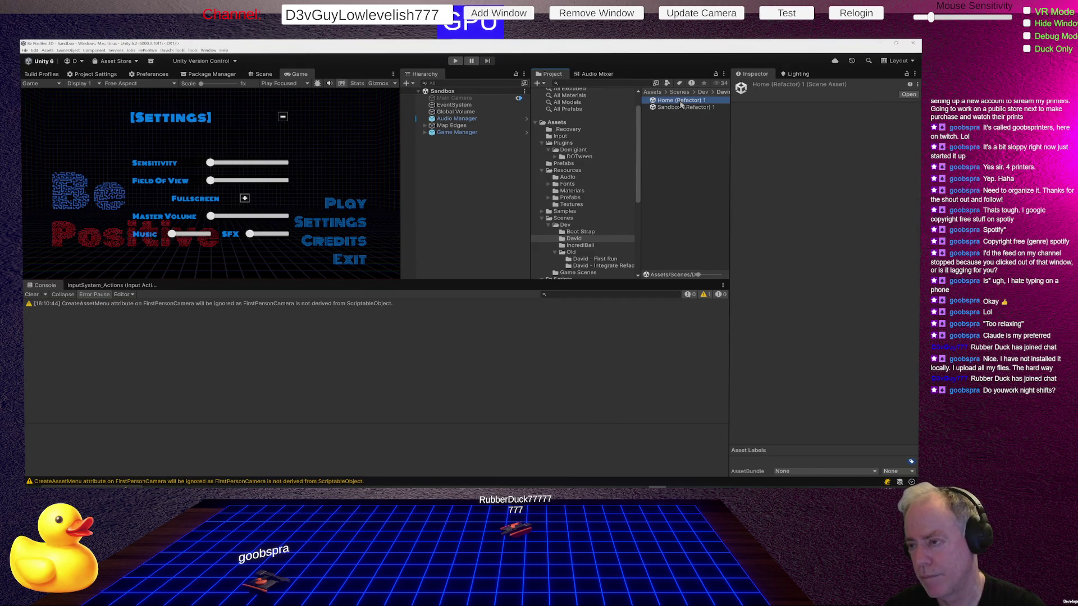
text(New)
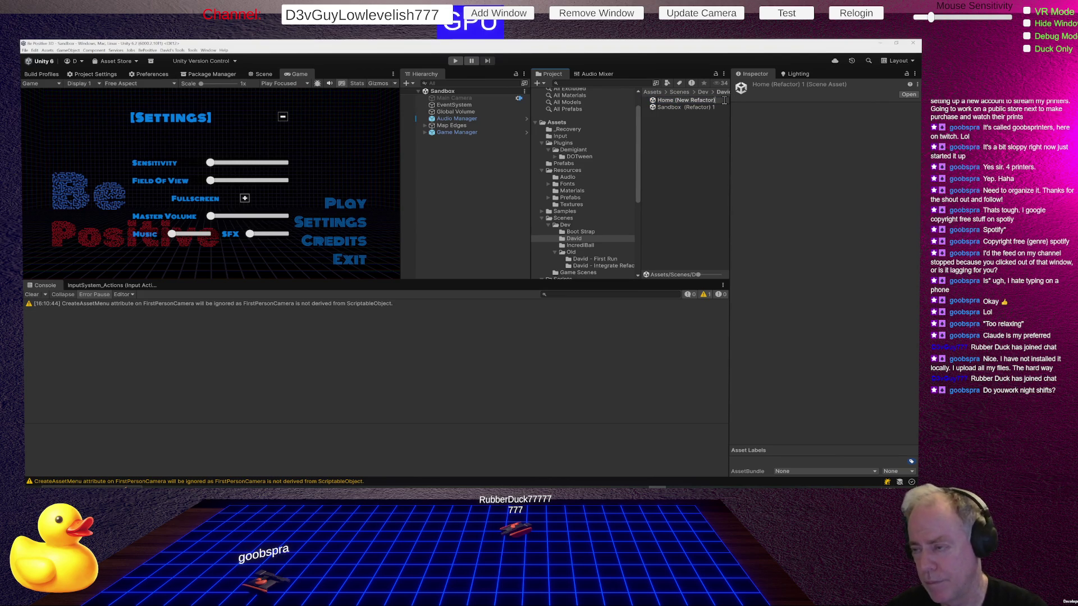
key(Return)
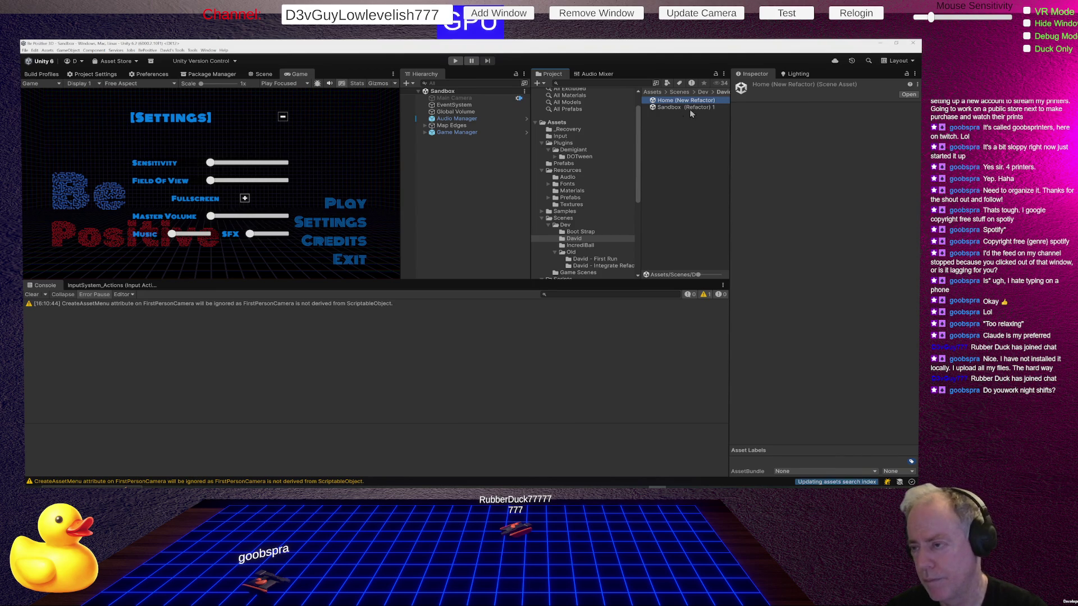
Rename the Sandbox (Refactor) 1 copy to Sandbox (New Refactor)
click(693, 108)
click(686, 109)
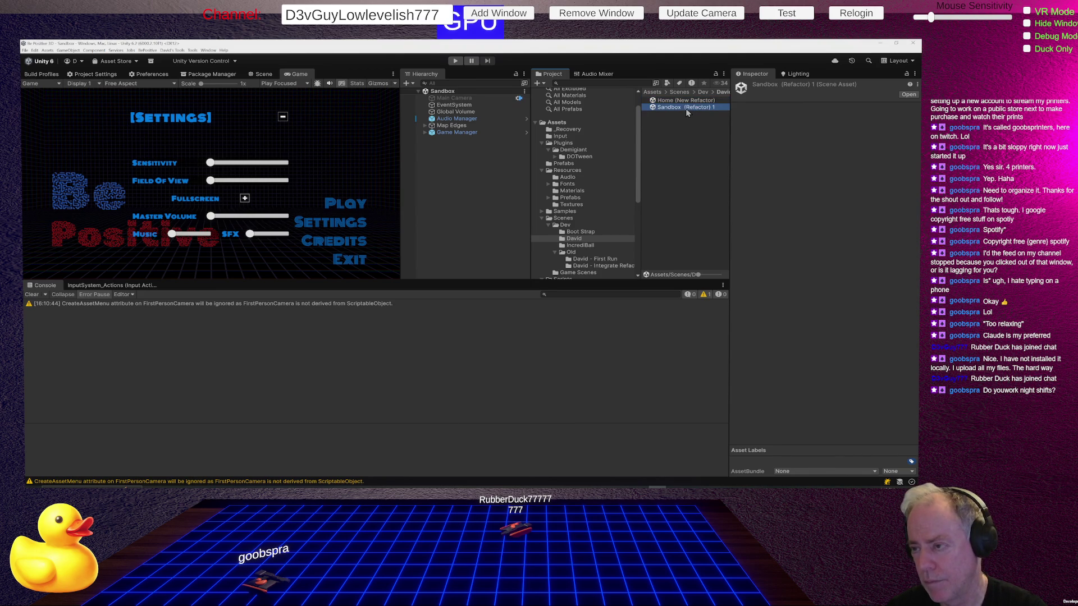
key(BackSpace)
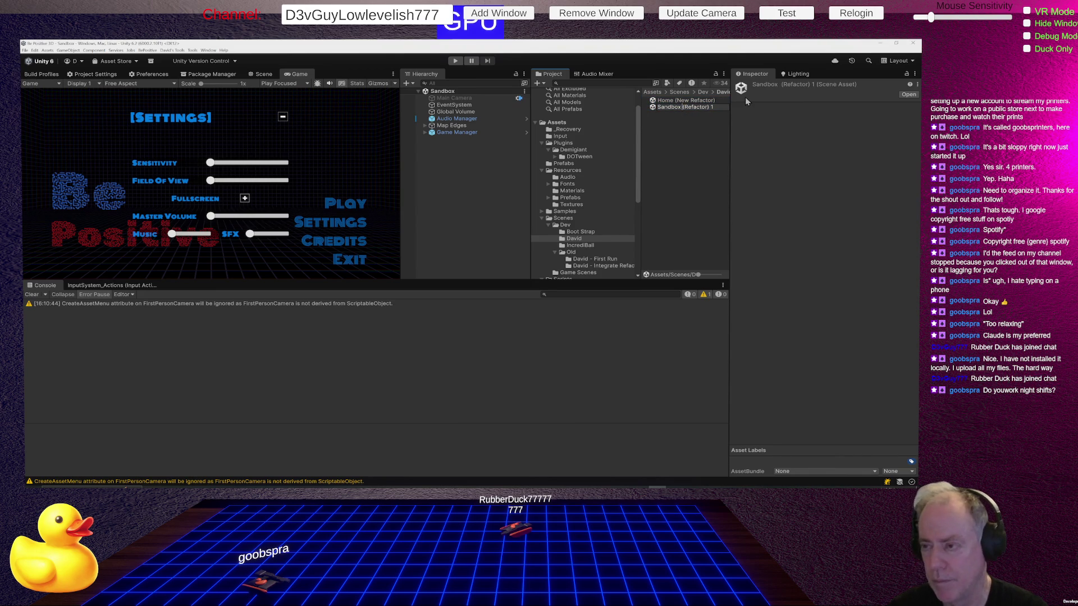
text(New)
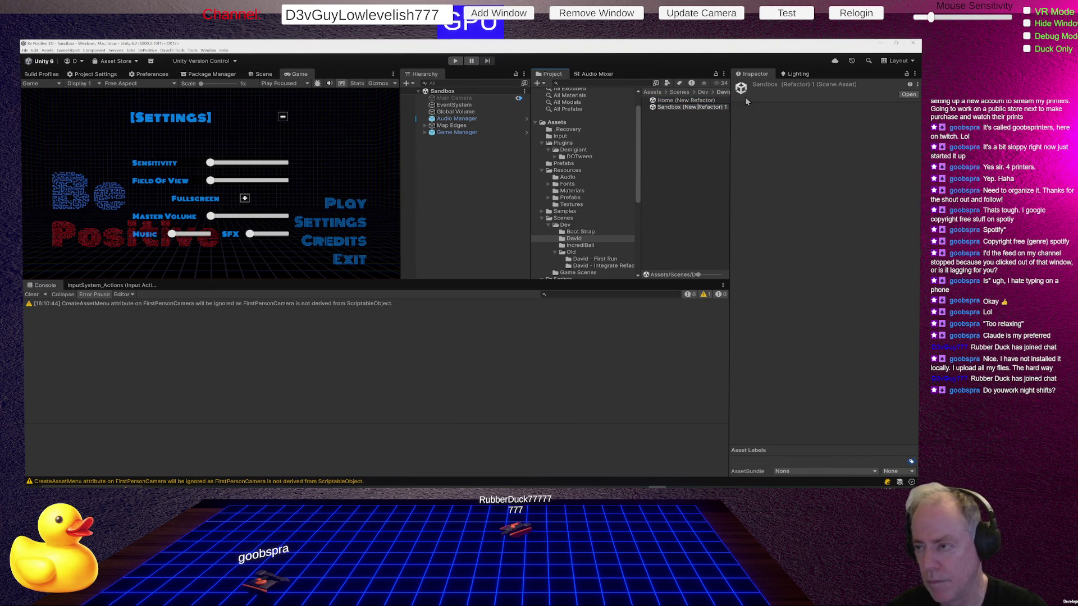
key(Return)
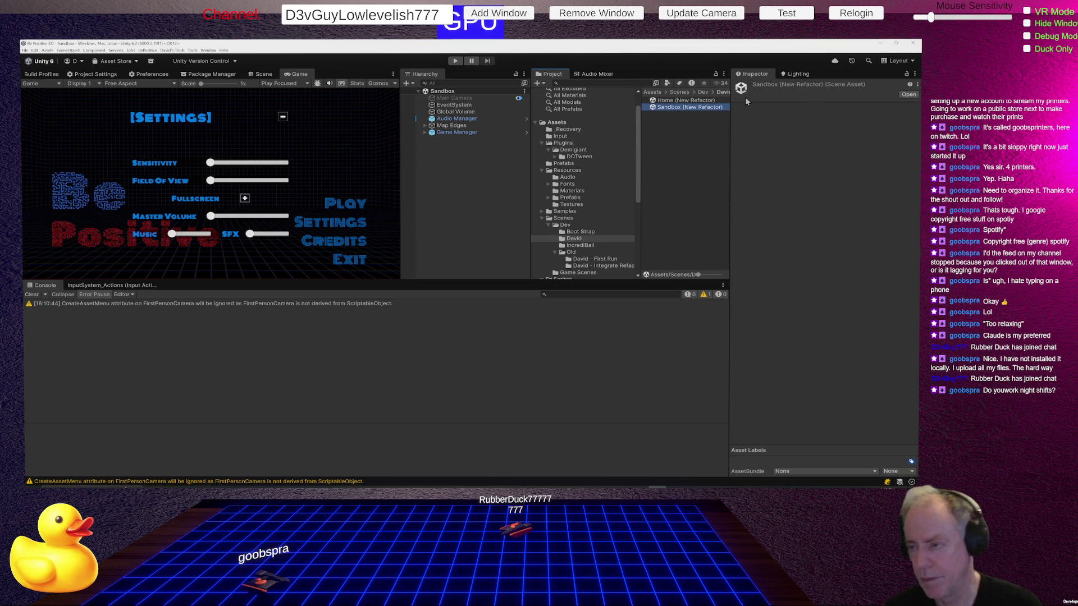
click(48, 74)
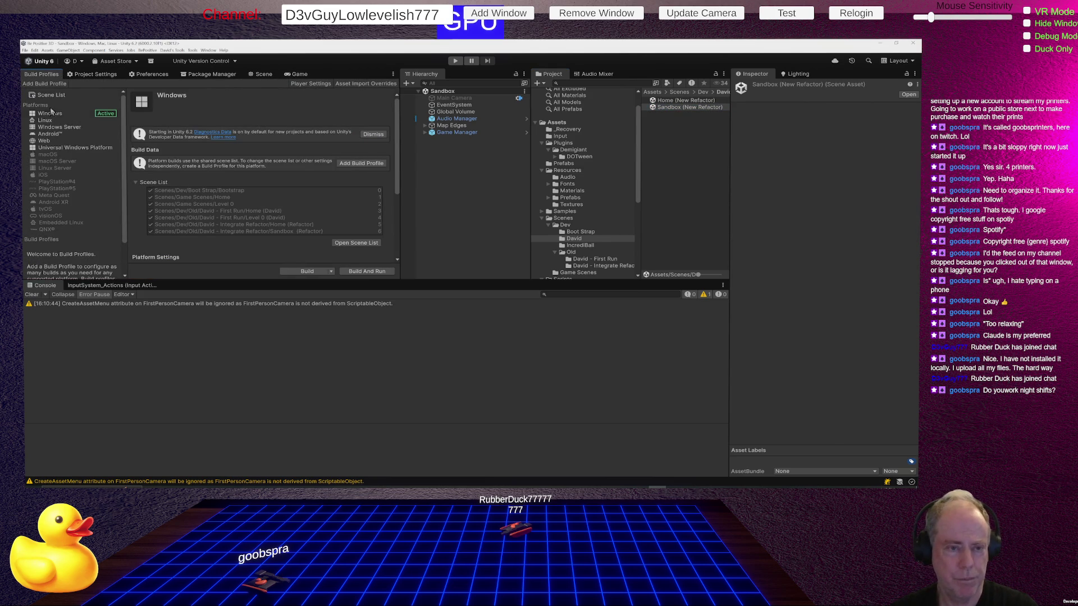
Add Home (New Refactor) and Sandbox (New Refactor) to the build Scene List as entries 7 and 8
click(47, 97)
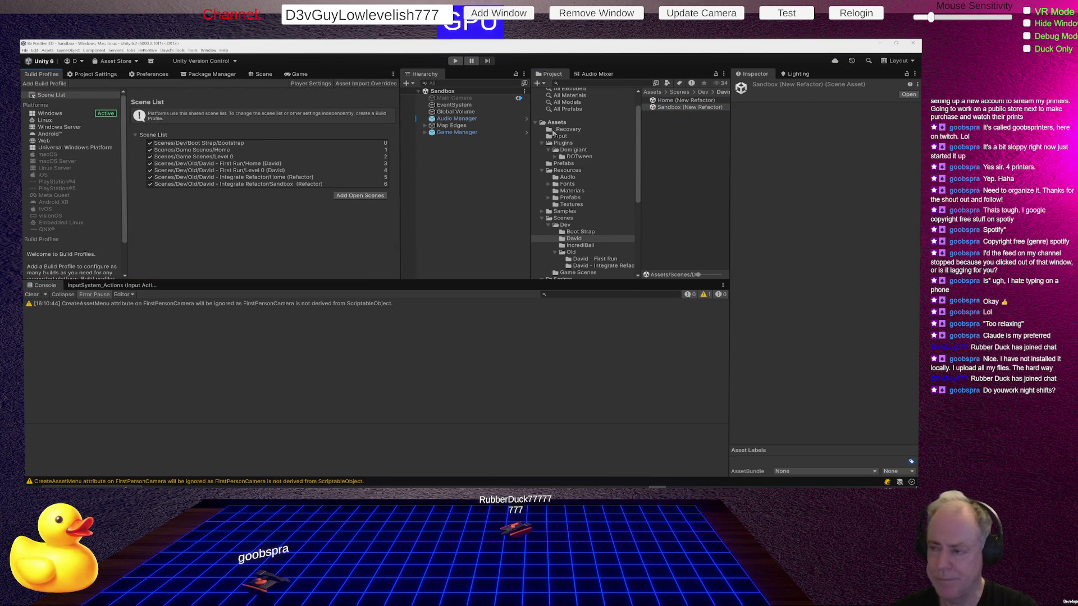
drag(677, 106, 317, 194)
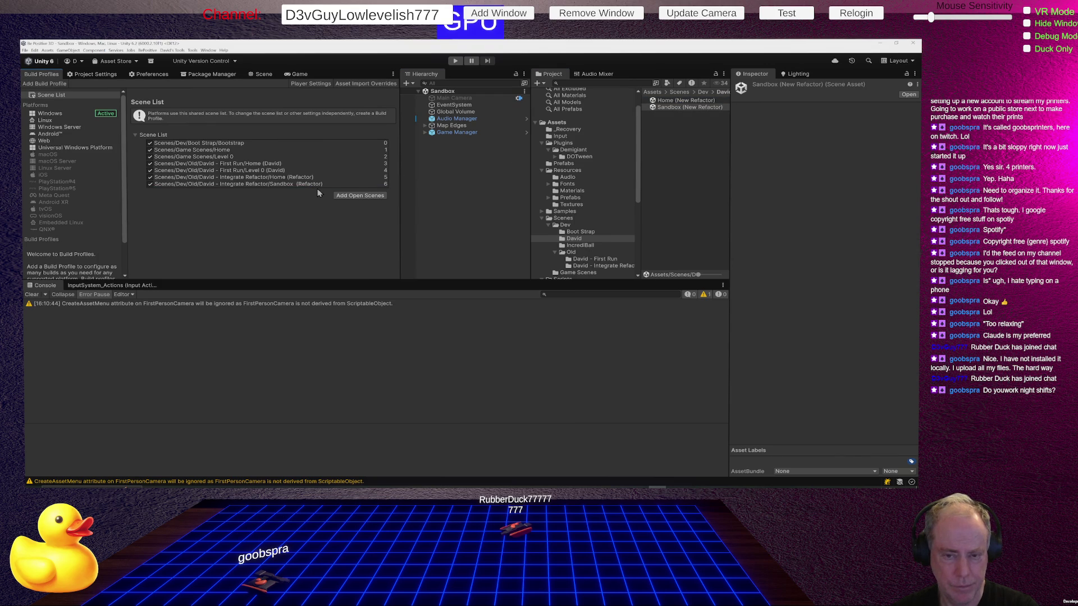
click(679, 100)
shift+click(676, 107)
drag(676, 106, 325, 191)
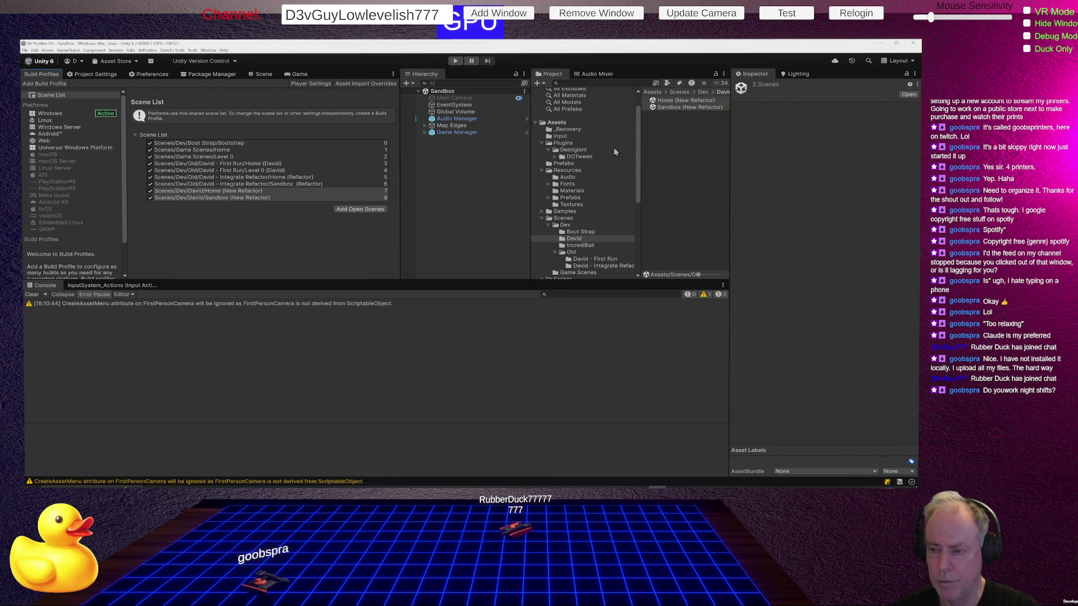
click(580, 232)
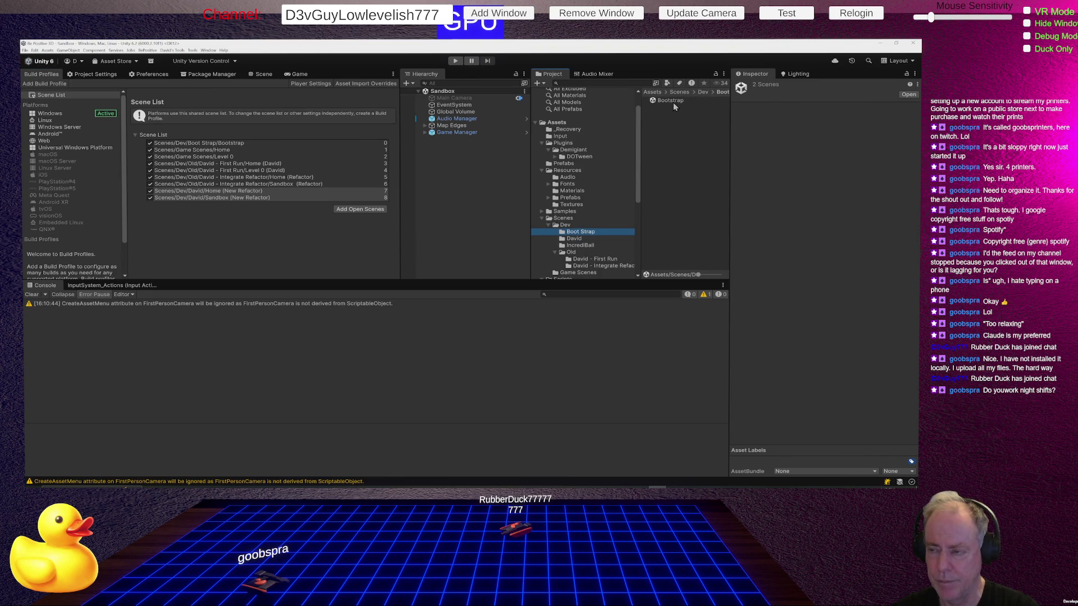
Open the Bootstrap scene for editing in the 3D Scene view
click(670, 100)
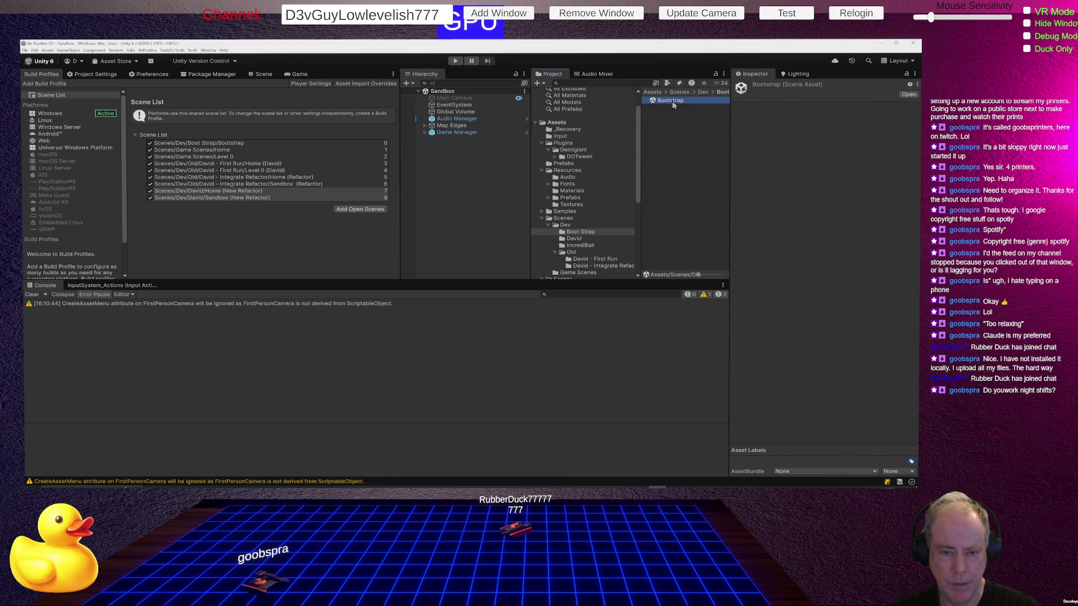
double_click(671, 100)
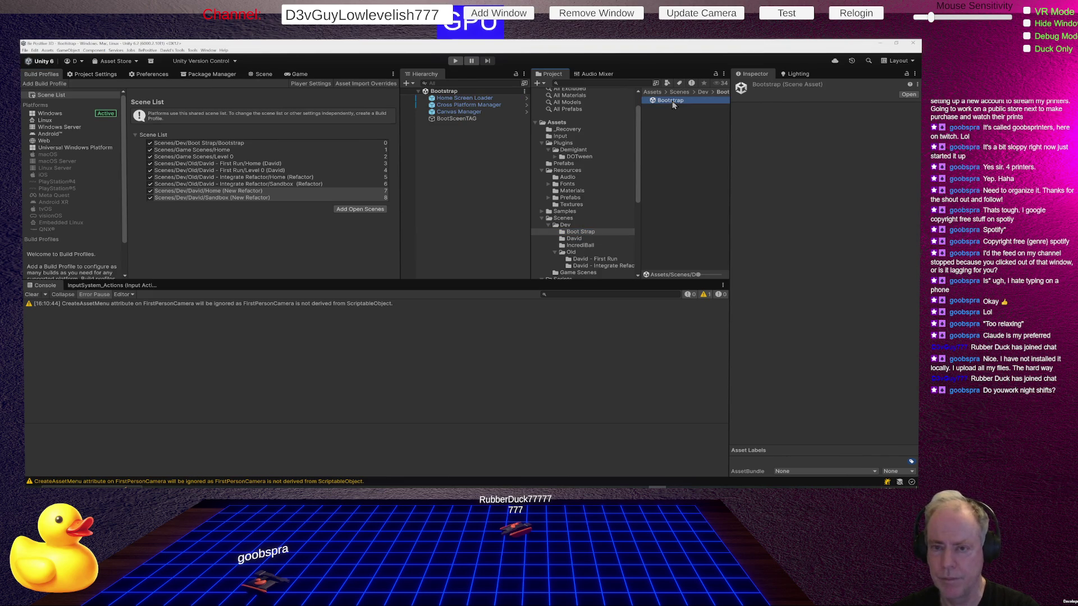
click(263, 77)
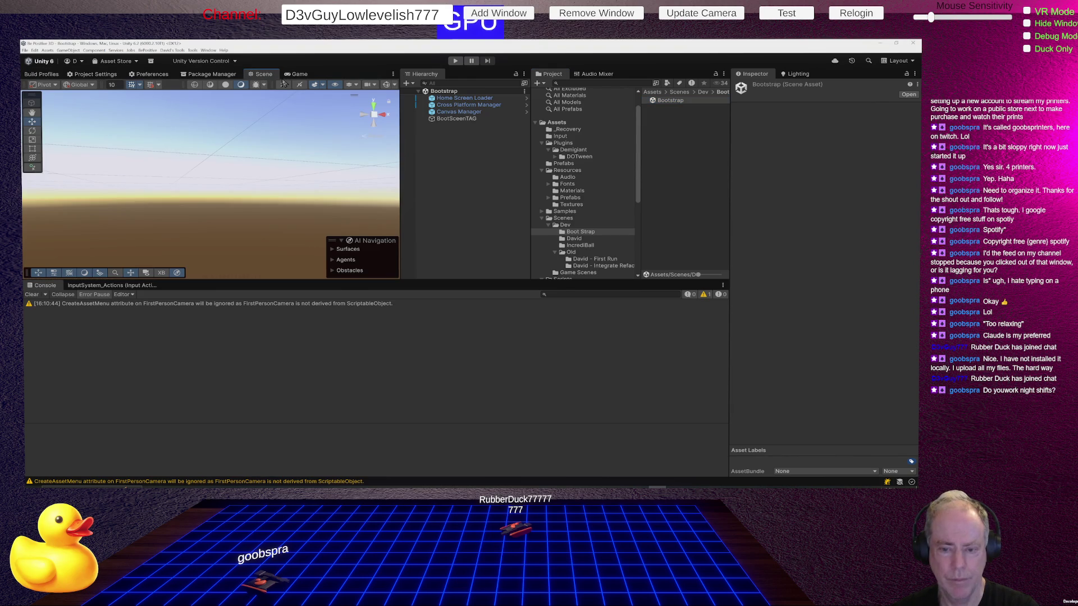
Check the Home Screen Loader's Home Screen index of 7, then select the Home (New Refactor) scene asset
click(668, 100)
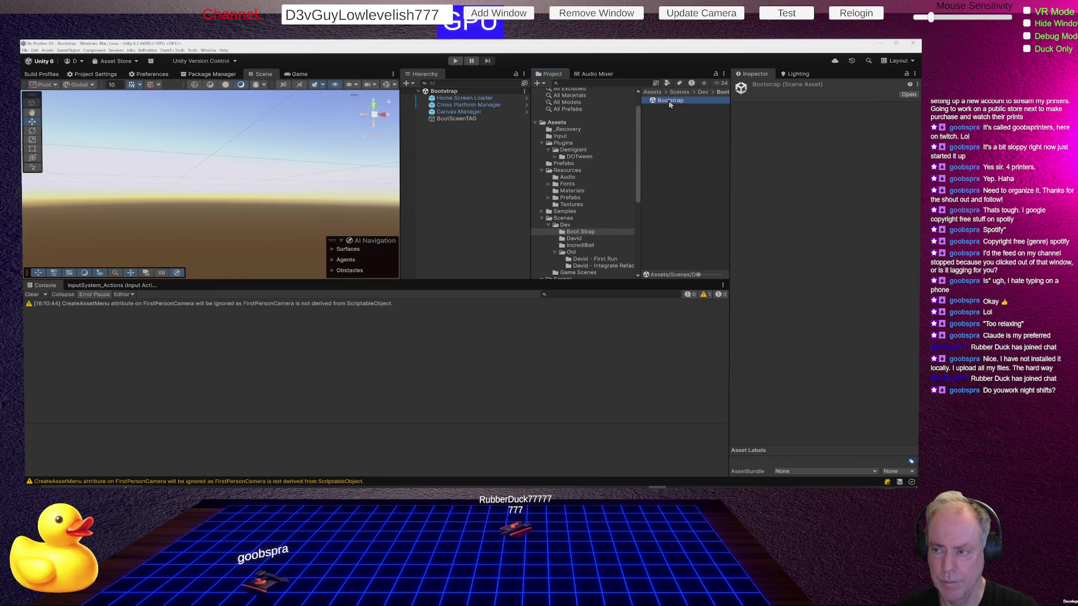
click(461, 99)
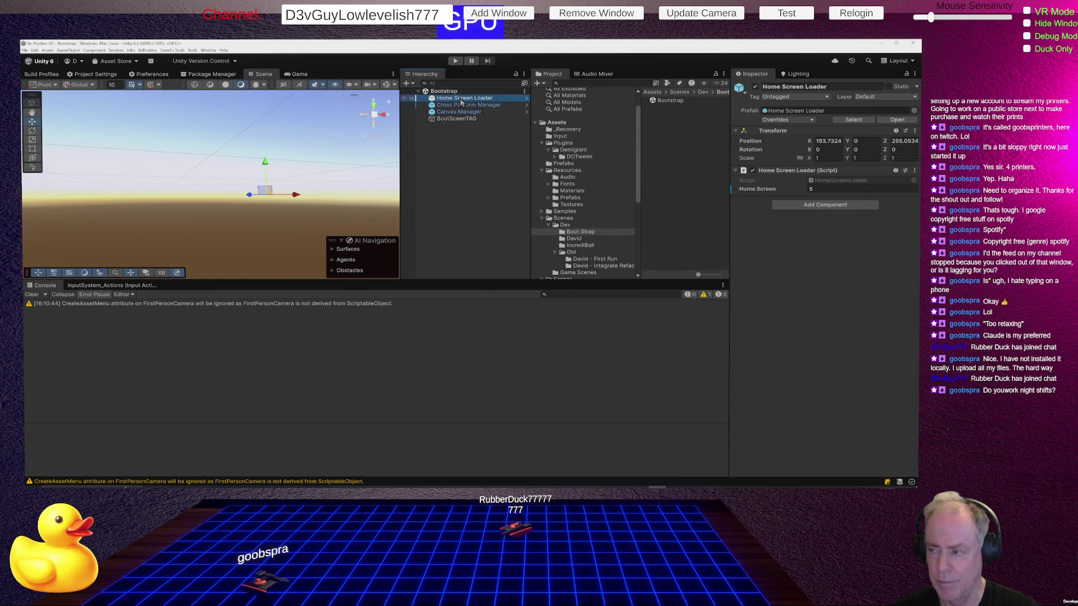
click(824, 188)
text(7)
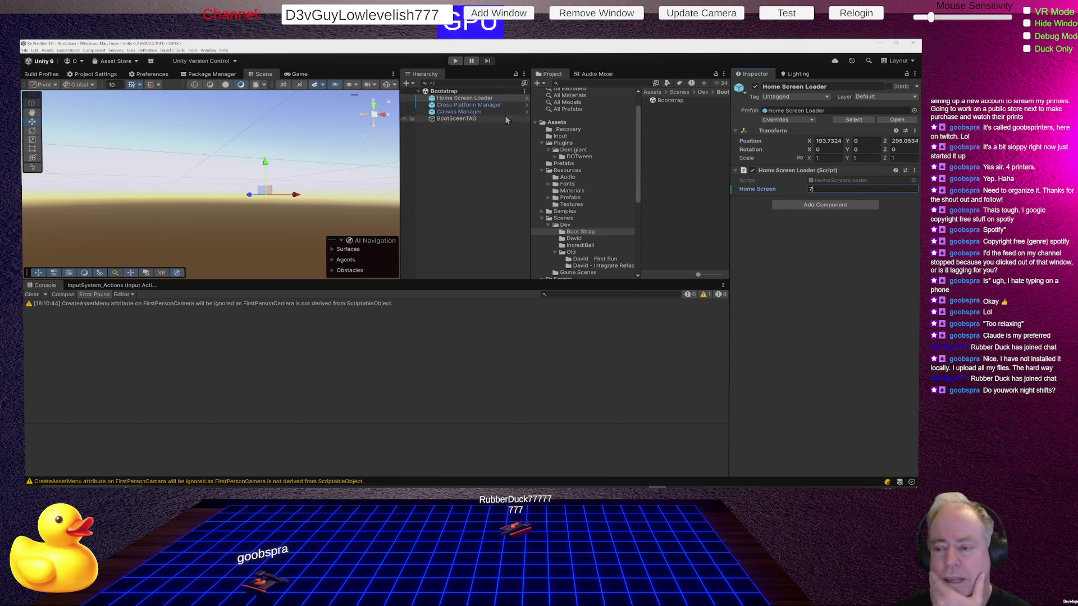
click(584, 239)
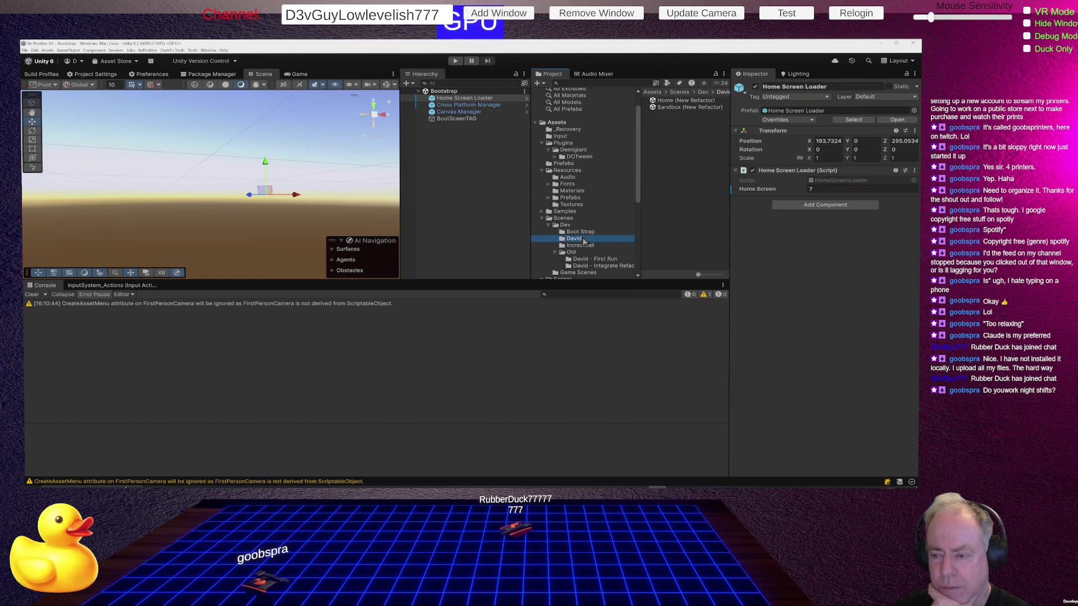
click(674, 101)
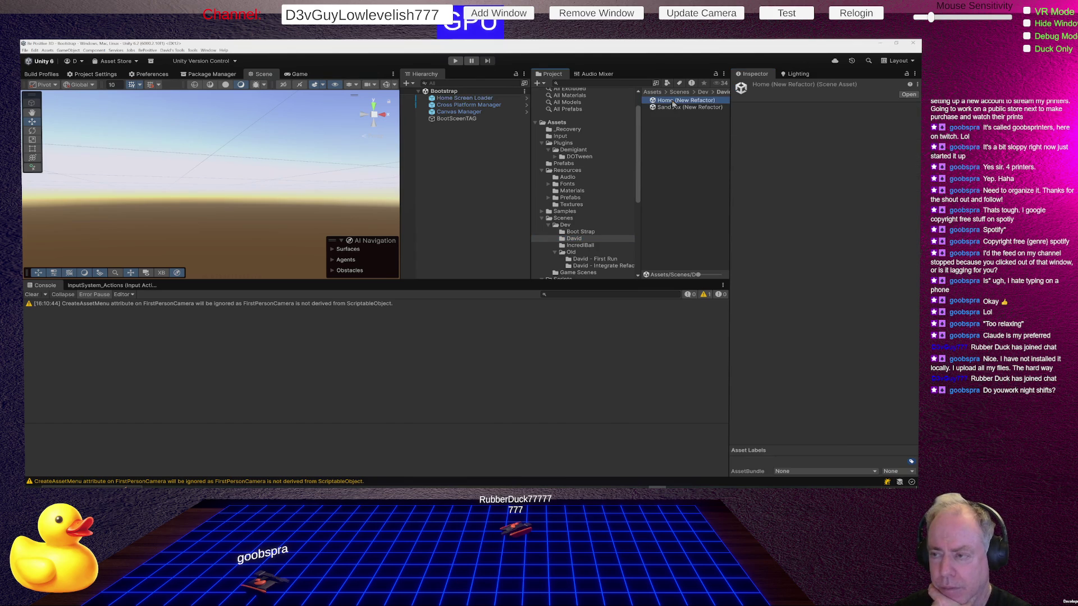
Load Home (New Refactor), delete its Managers object, and make the upper panels taller
double_click(674, 101)
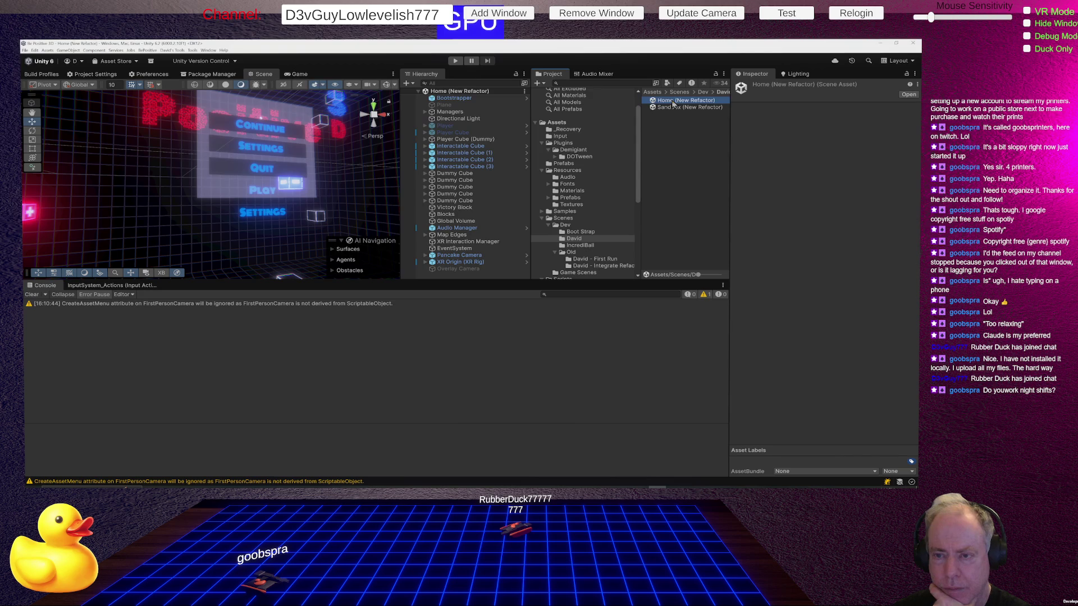
click(443, 112)
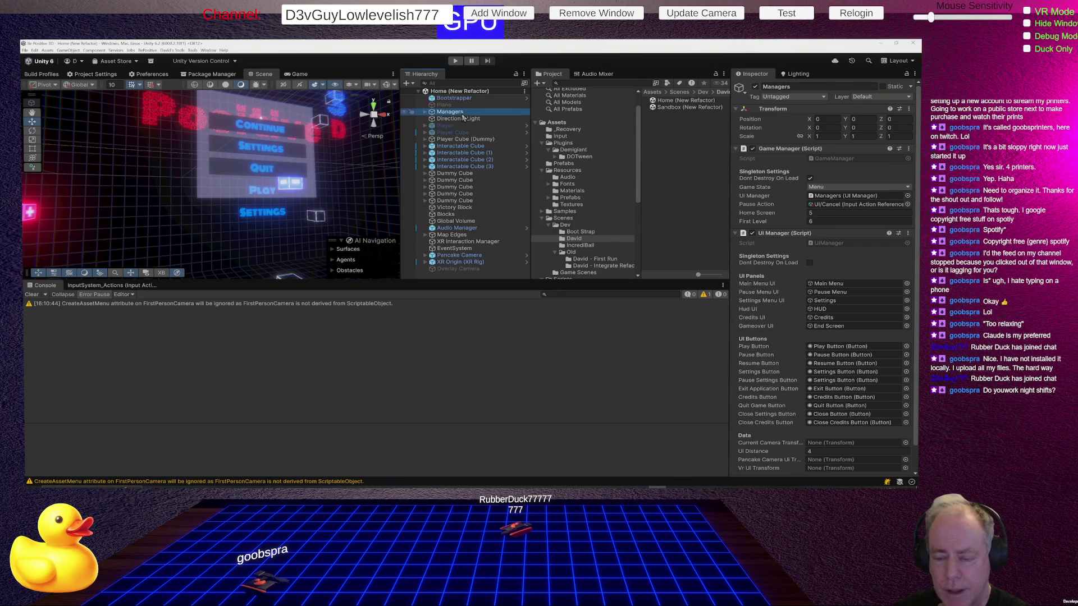
mouse_move(463, 116)
mouse_down()
mouse_move(477, 147)
mouse_move(522, 120)
mouse_up()
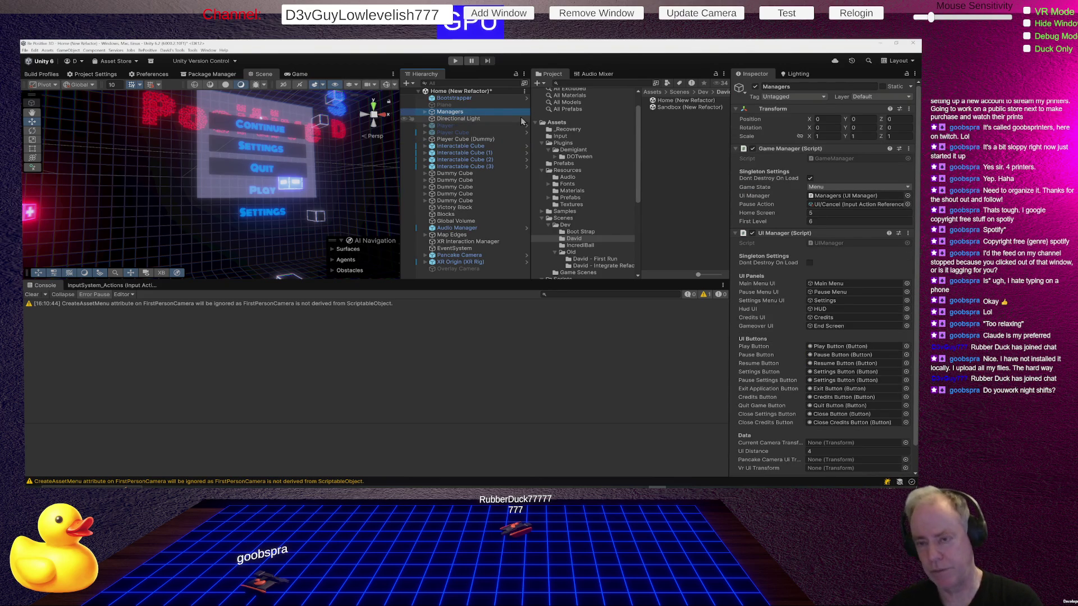
key(Delete)
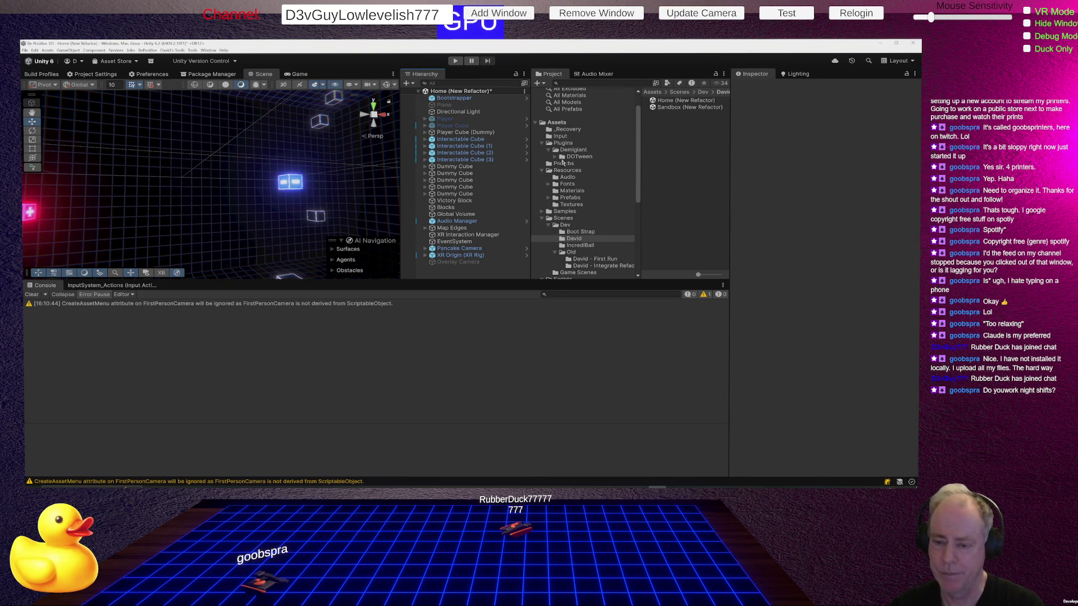
drag(478, 279, 490, 324)
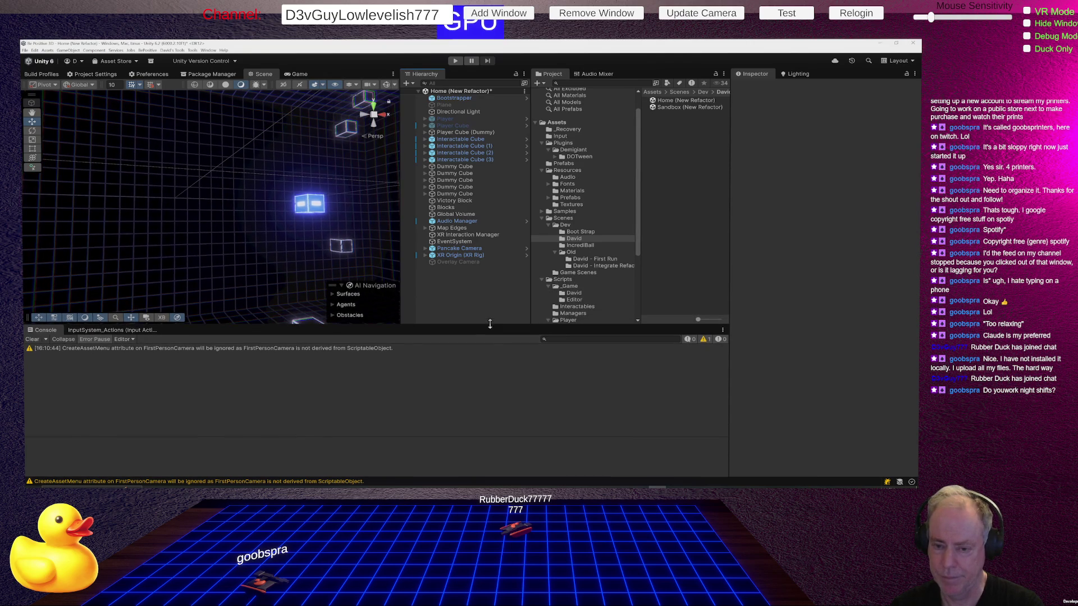
Browse to Resources/Prefabs/_Game and drag the Game Manager prefab into the scene
click(576, 199)
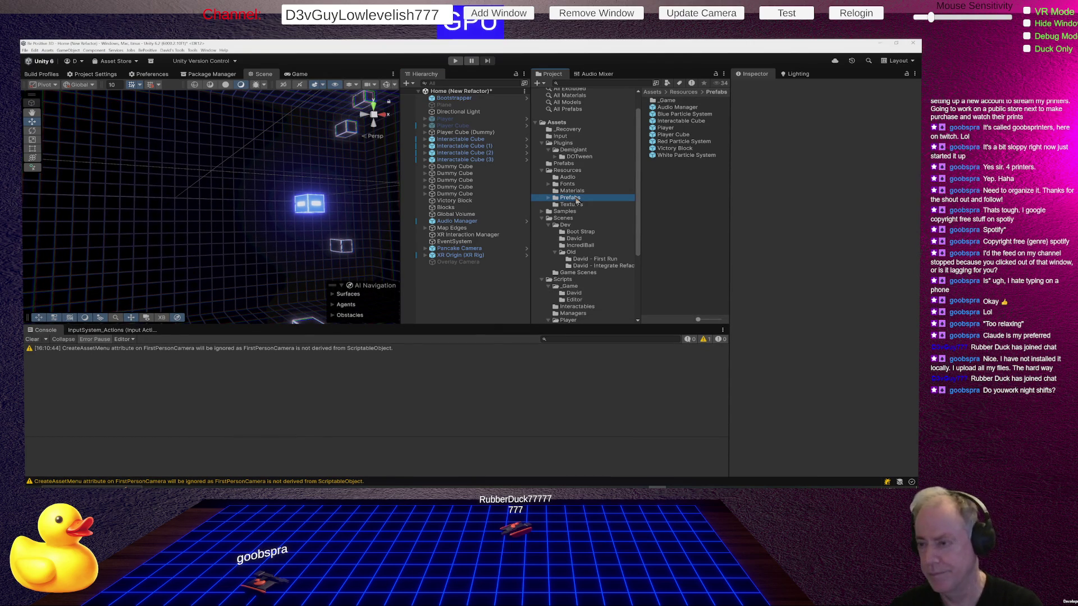
double_click(667, 101)
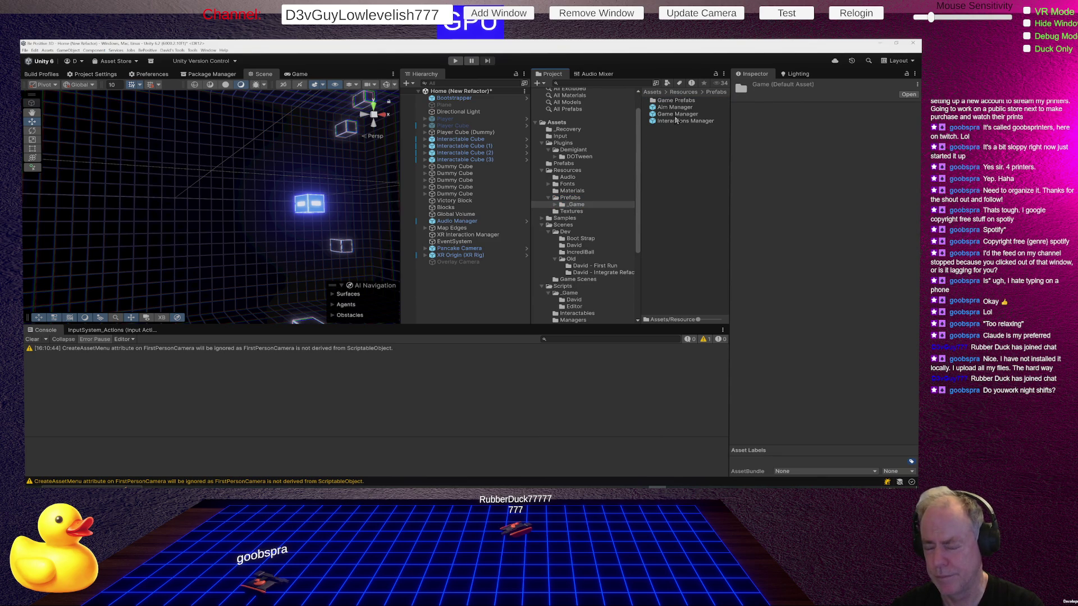
click(668, 101)
double_click(666, 101)
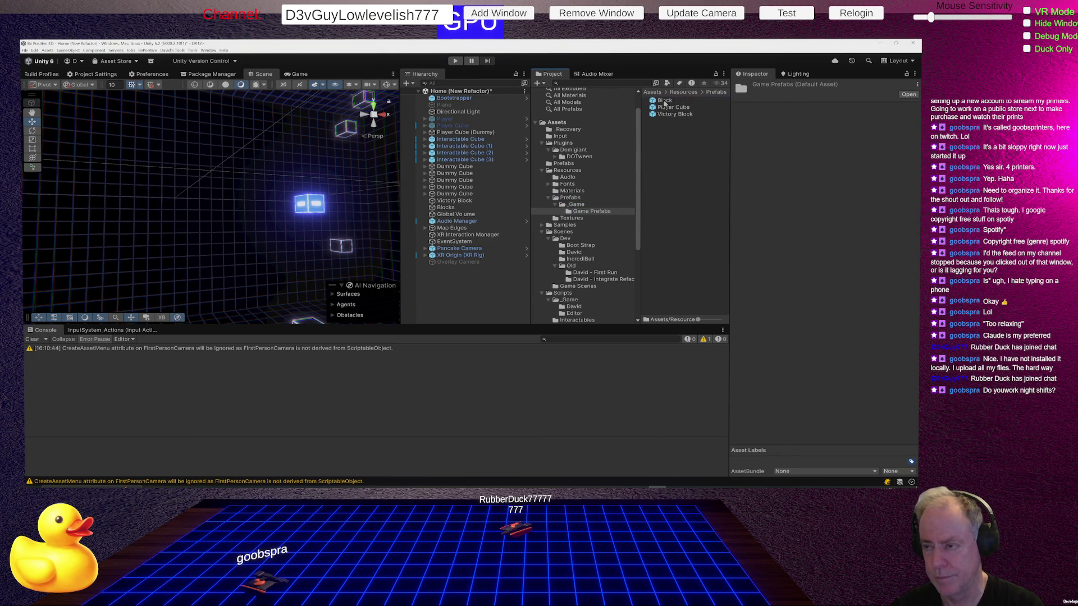
click(577, 204)
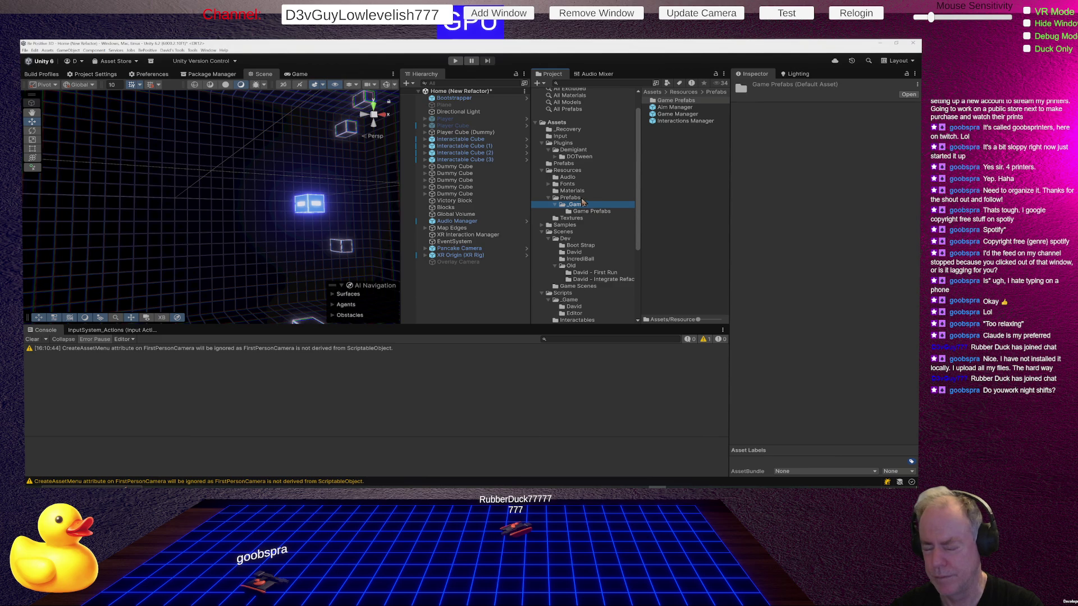
drag(684, 116, 441, 303)
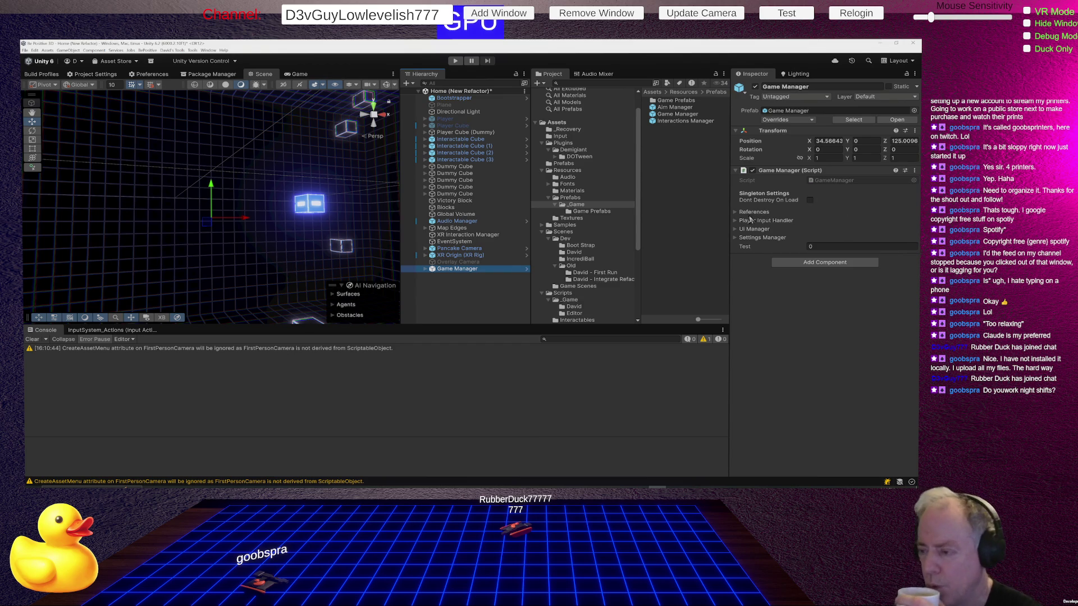
Expand and collapse the Game Manager's References foldout to check its pre-filled references
click(735, 212)
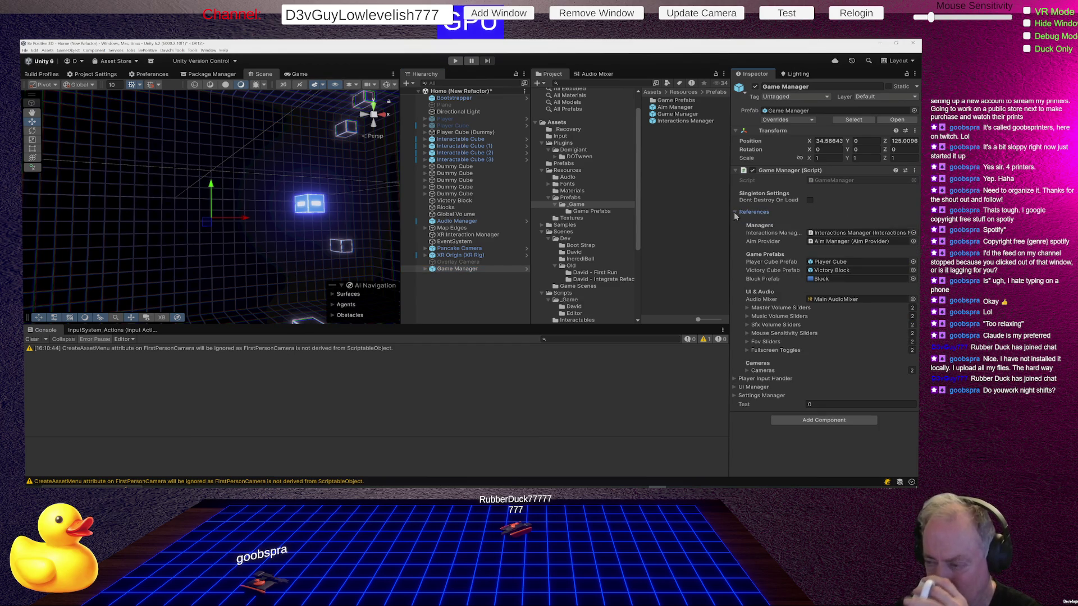
click(734, 213)
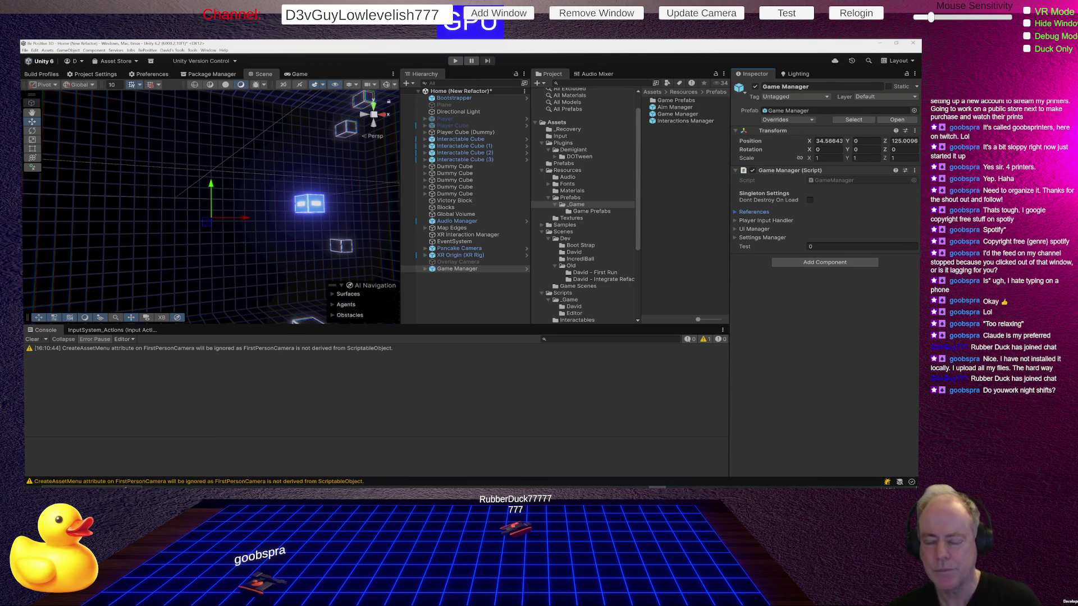
Expand Game Manager and Aim Manager, then inspect the nested XR Origin (XR Rig) and Player Camera
click(425, 269)
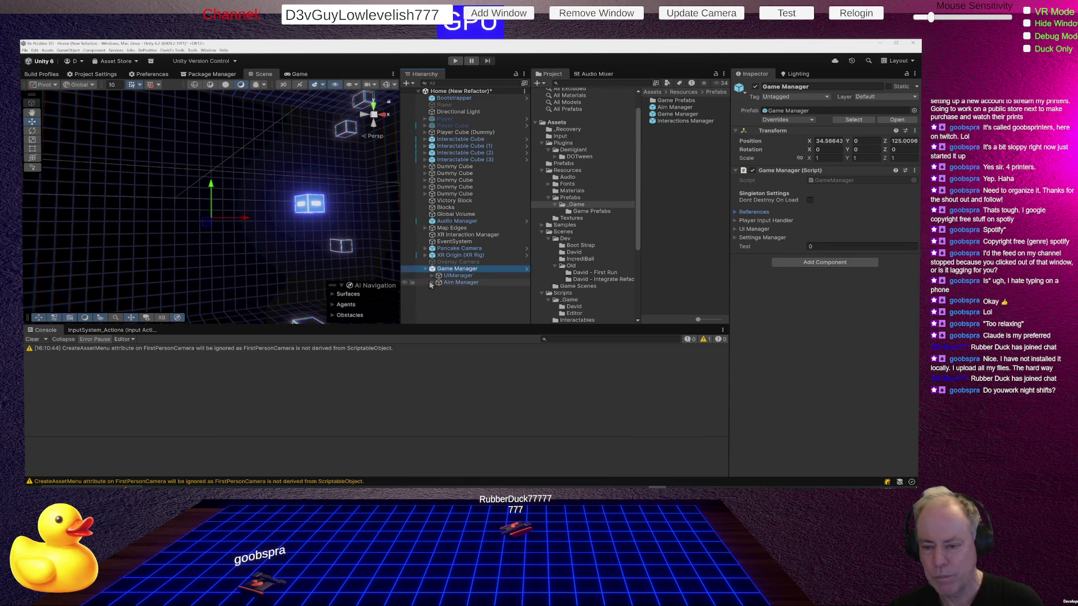
click(432, 283)
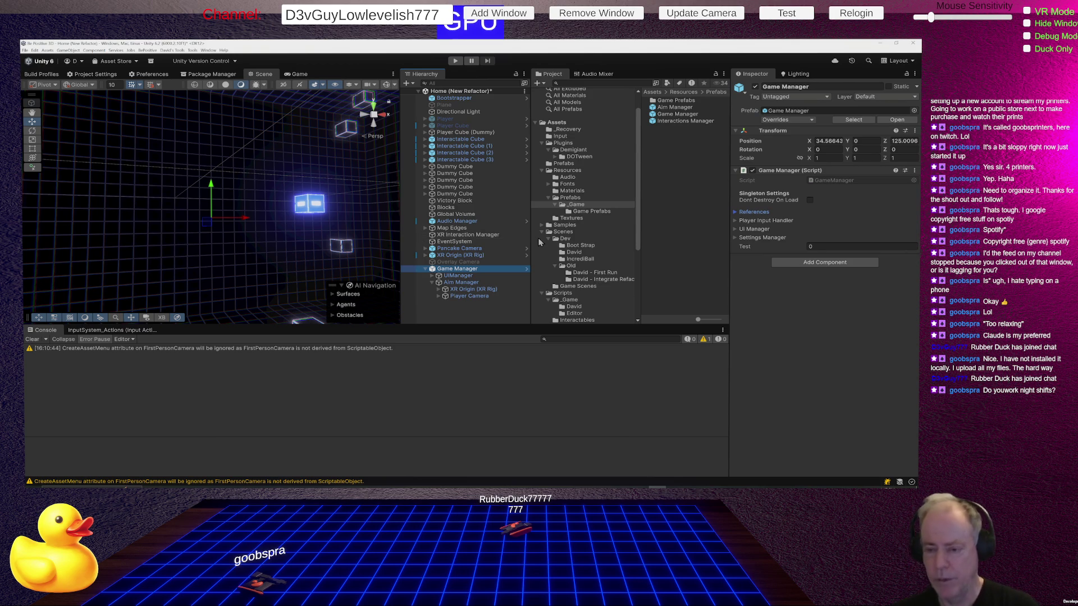
click(472, 249)
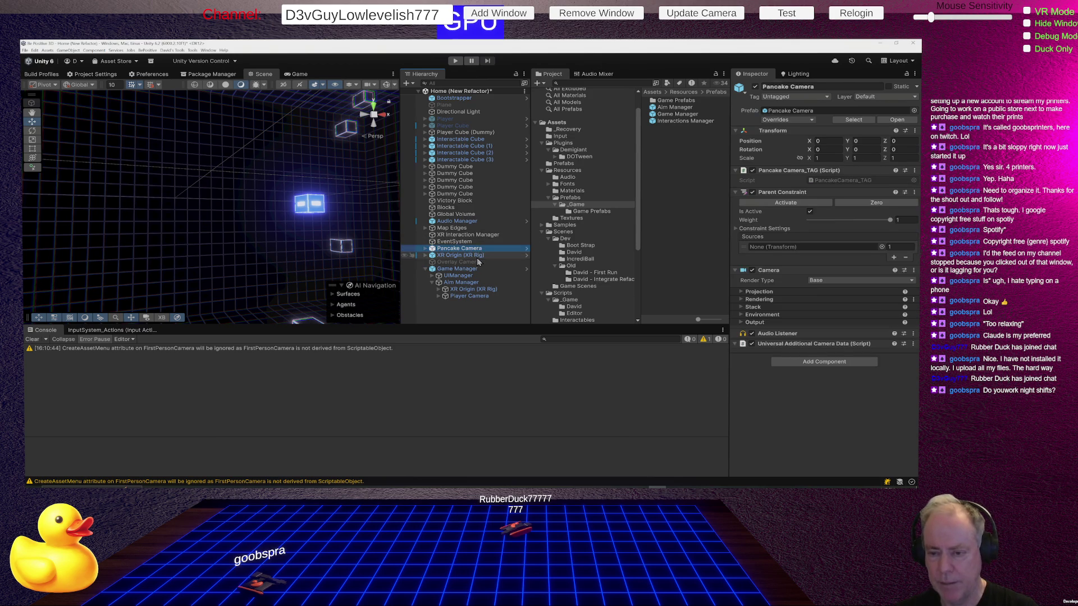
key(Down)
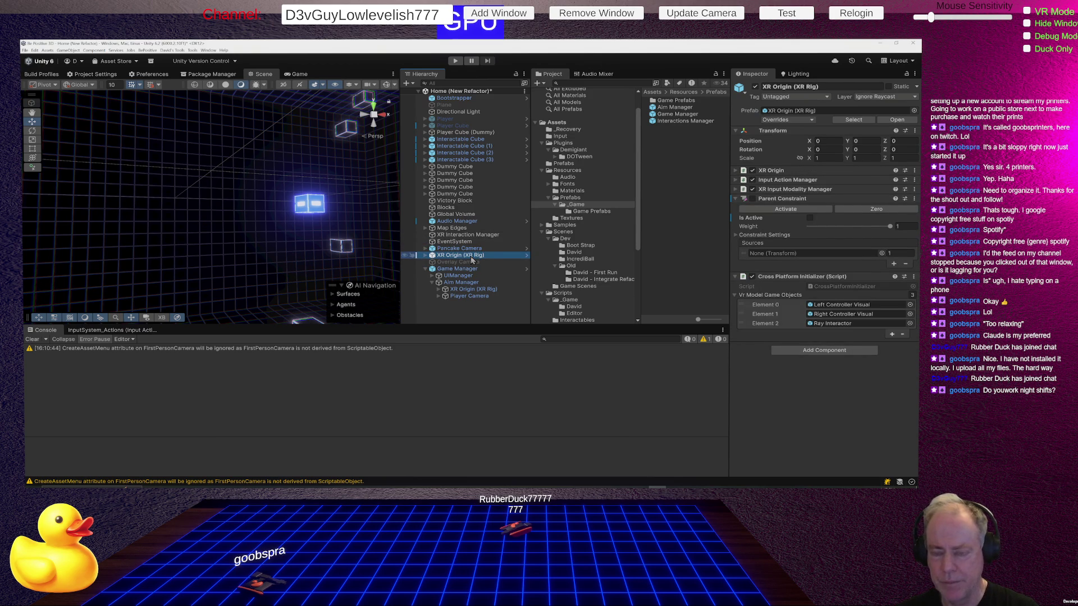
click(476, 290)
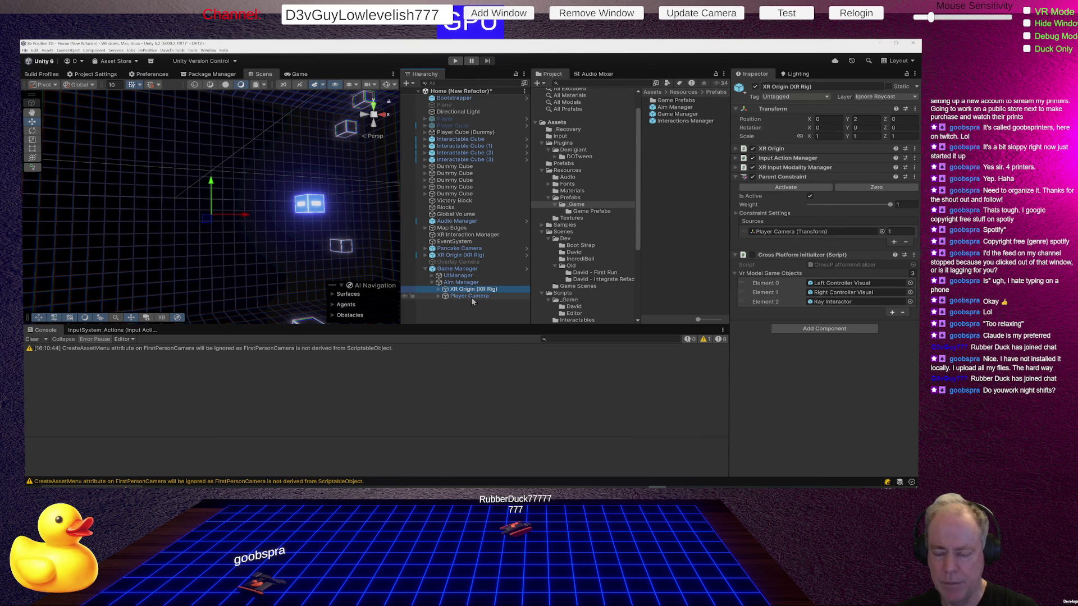
click(470, 297)
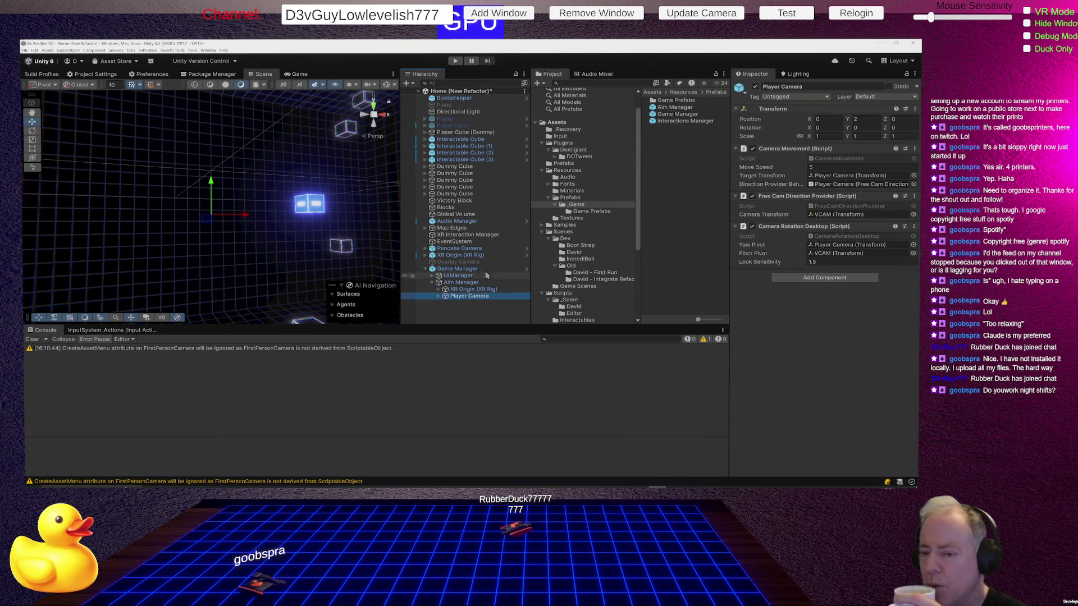
Compare the Pancake Camera's components against the Player Camera's
click(476, 250)
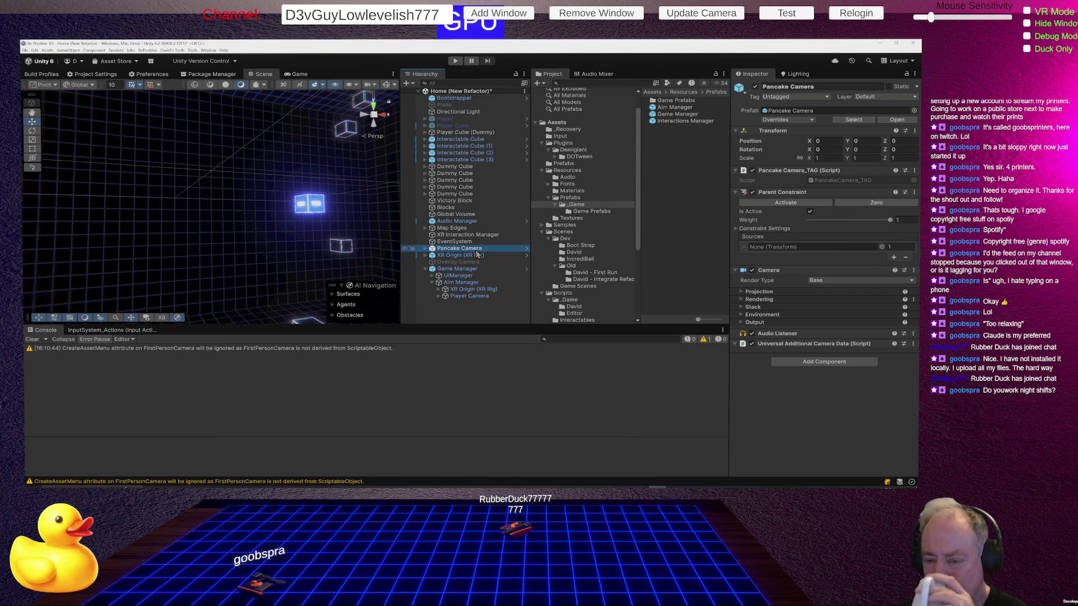
click(466, 298)
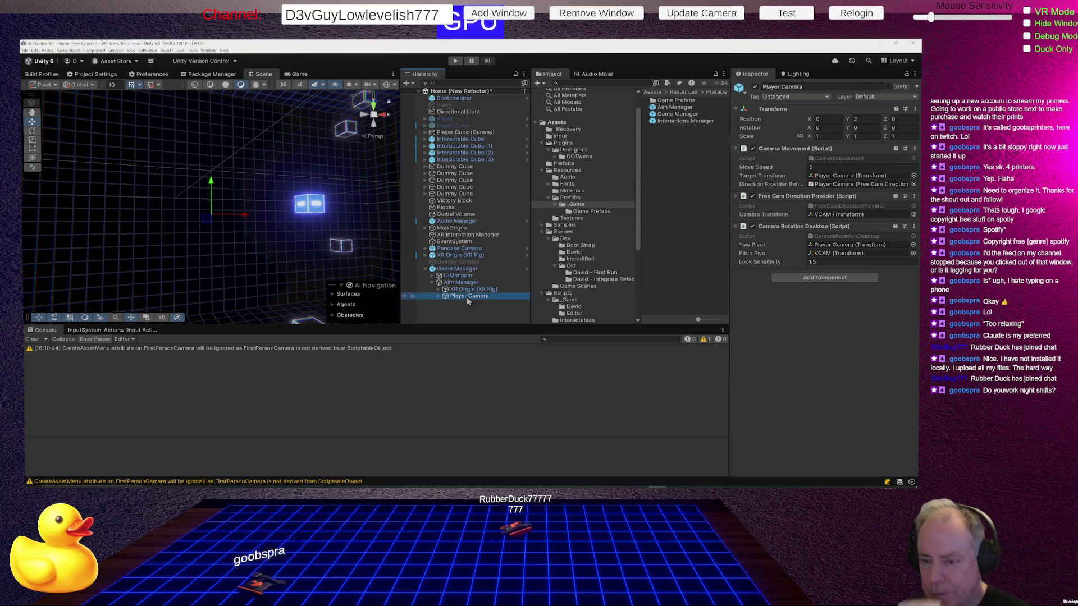
click(474, 251)
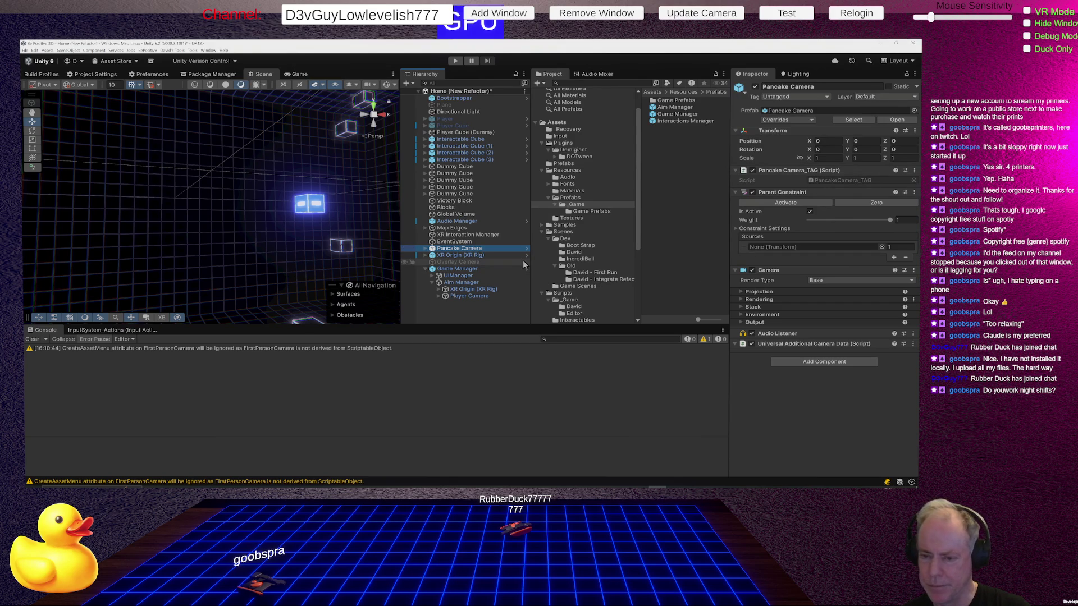
click(469, 296)
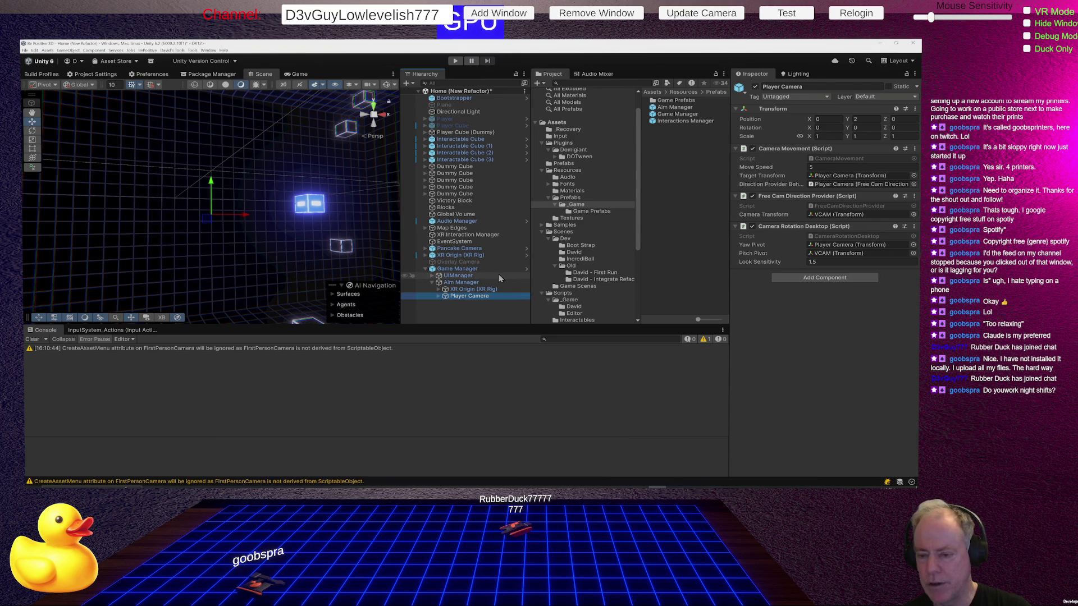
Inspect XR Origin, Player Camera and Player, then the Pancake Camera's Parent Constraint
click(474, 291)
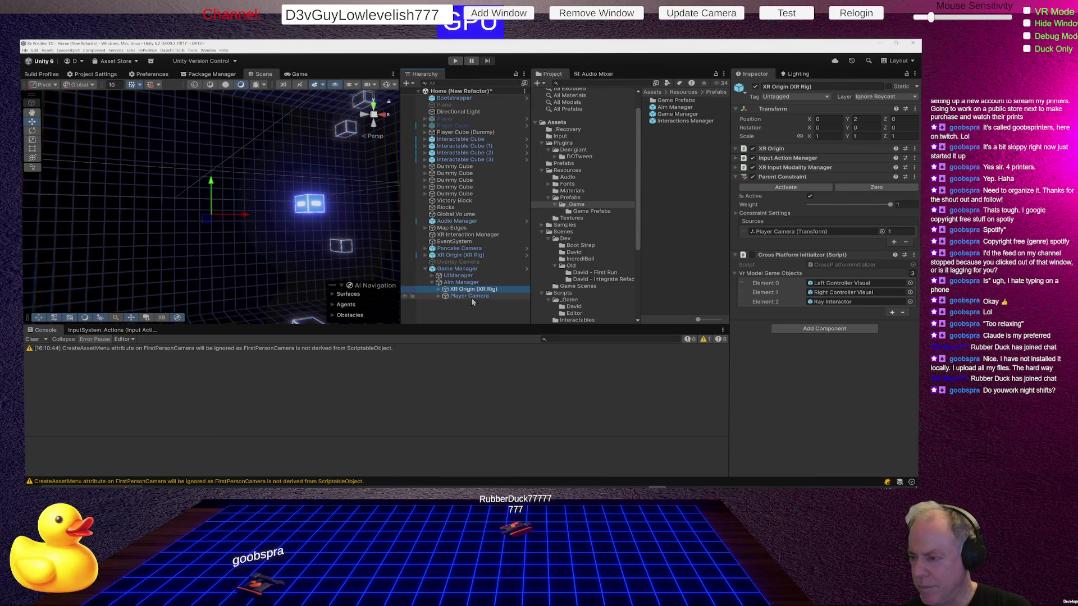
click(472, 302)
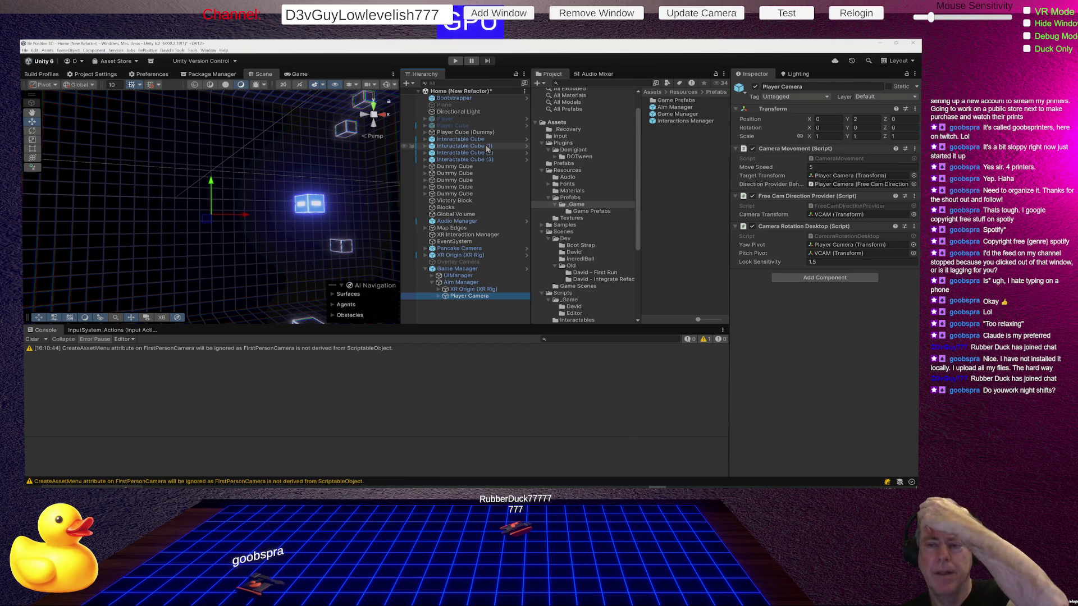
click(447, 119)
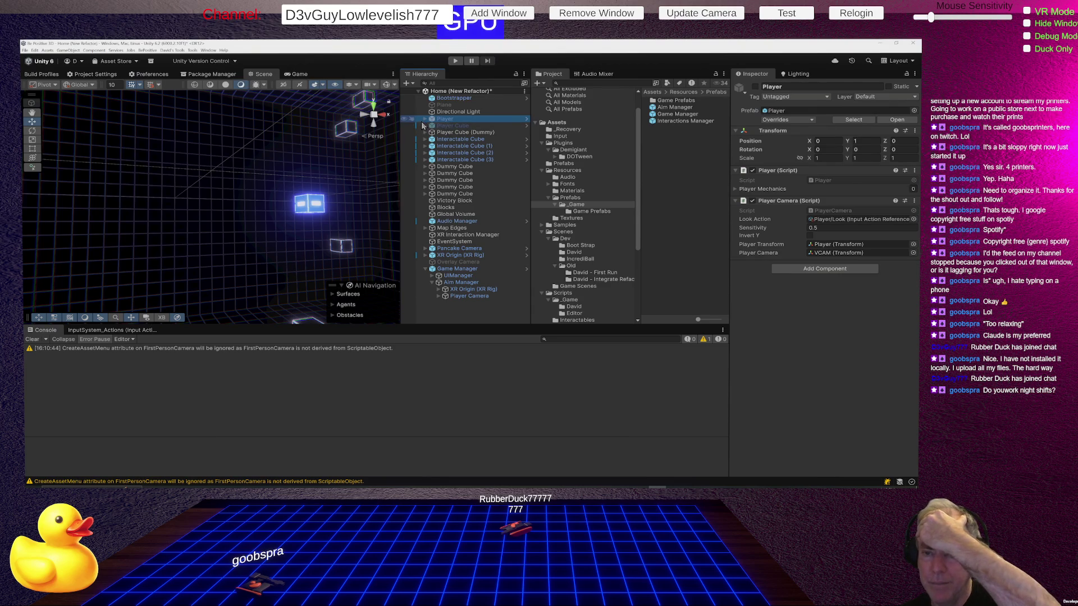
click(425, 119)
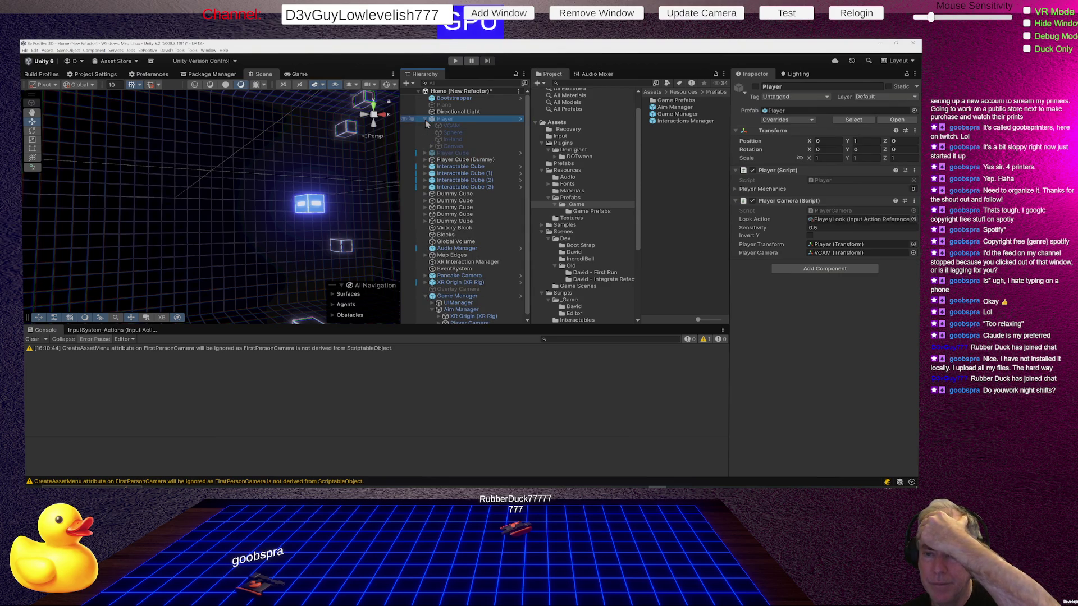
click(425, 120)
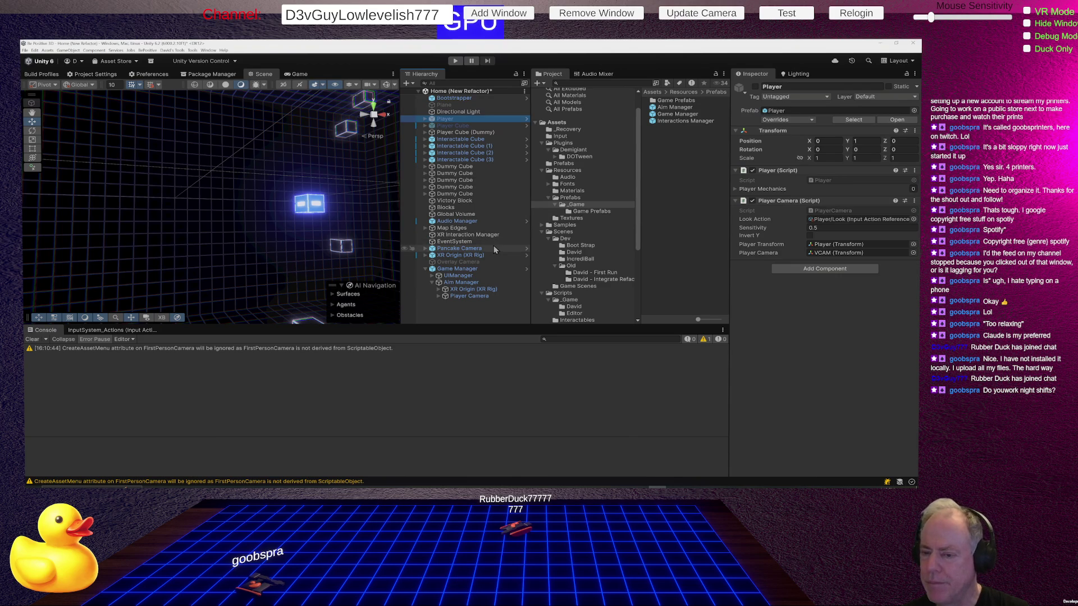
click(478, 249)
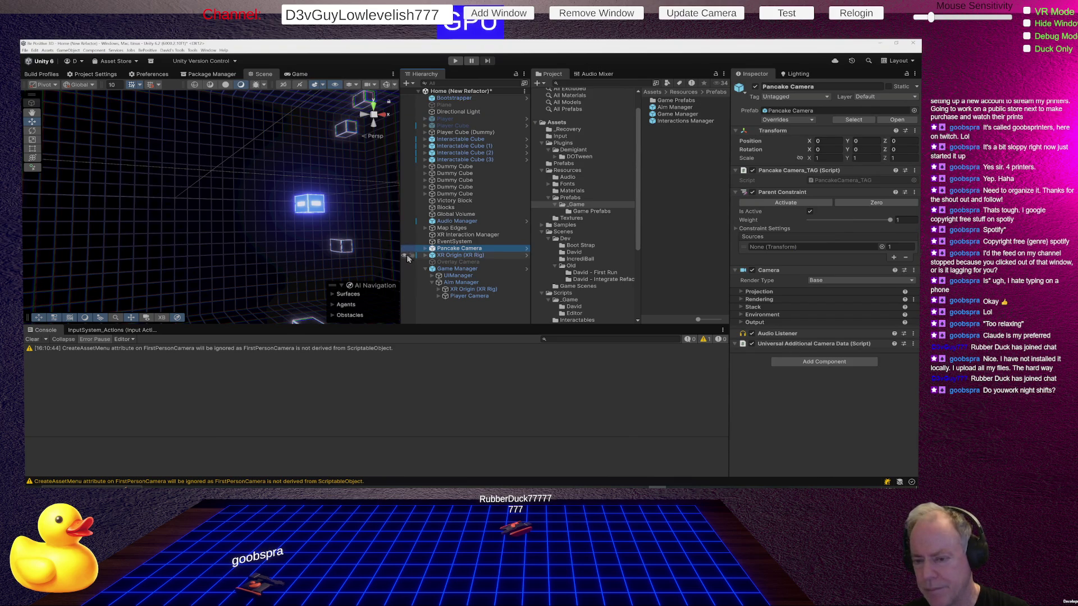
Check the Pancake Camera and XR Origin hierarchies, save Home (New Refactor), then collapse Game Manager
click(425, 249)
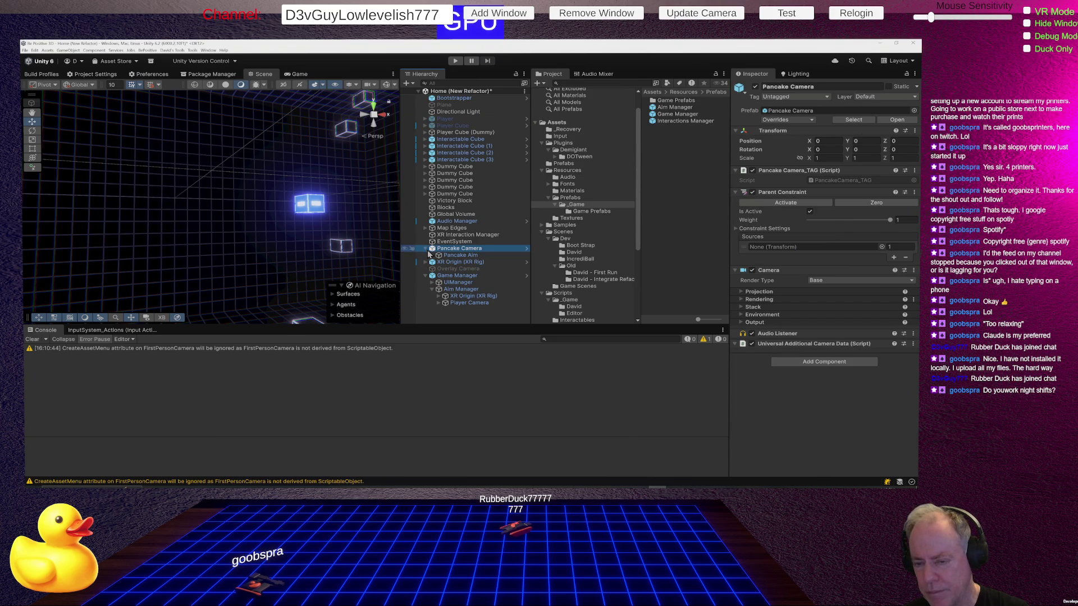
click(425, 263)
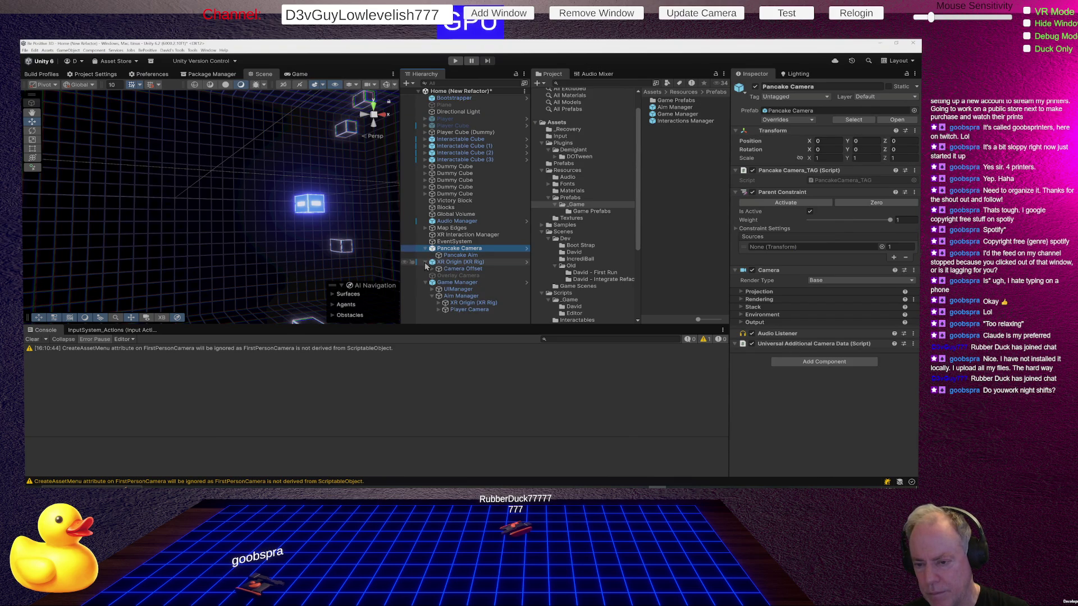
click(432, 270)
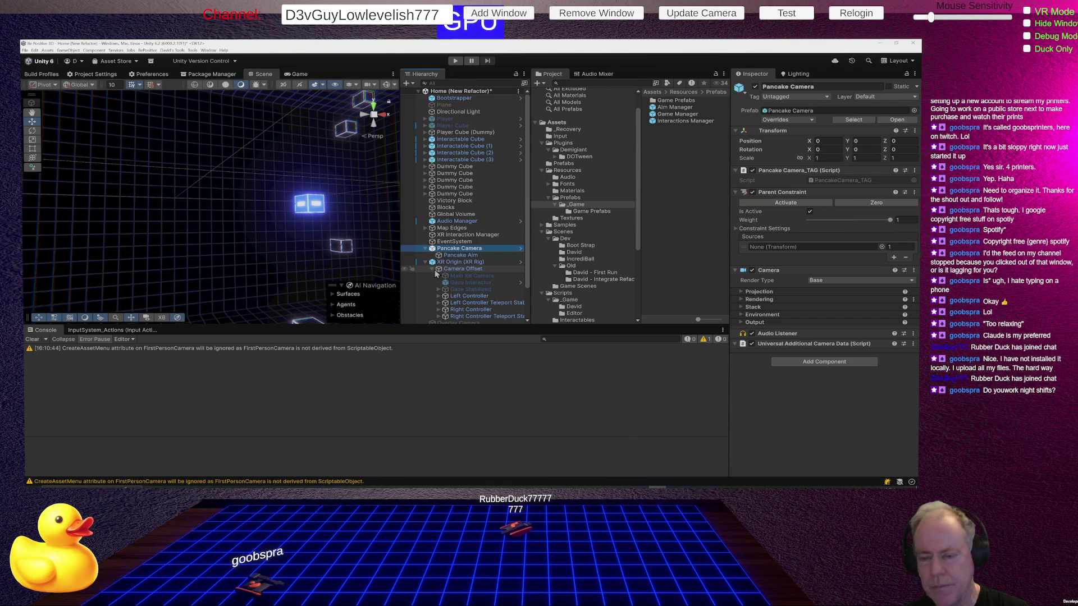
click(432, 270)
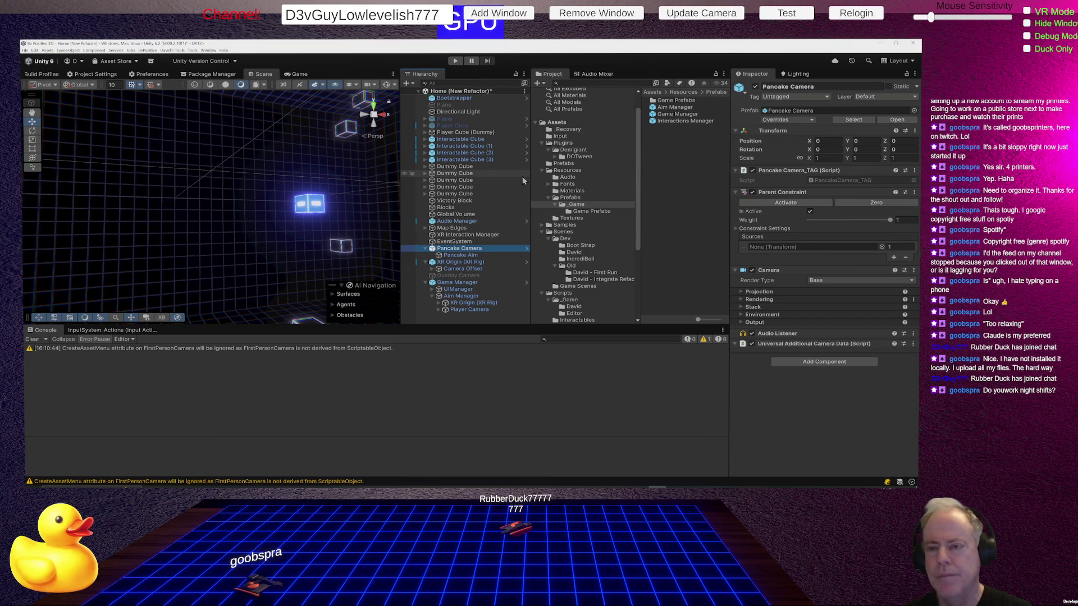
key(ctrl+s)
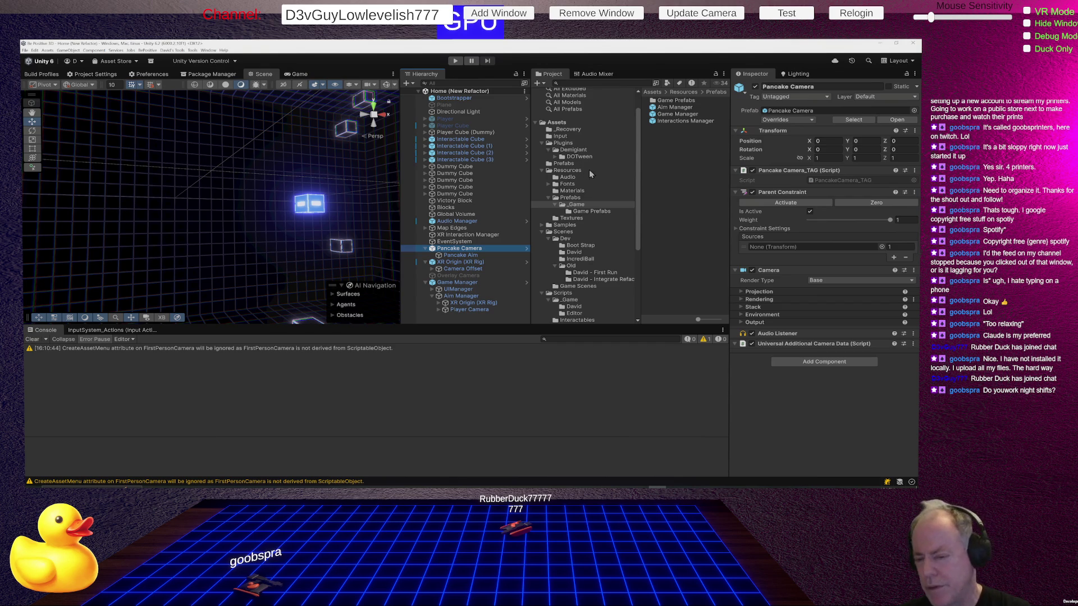
click(425, 283)
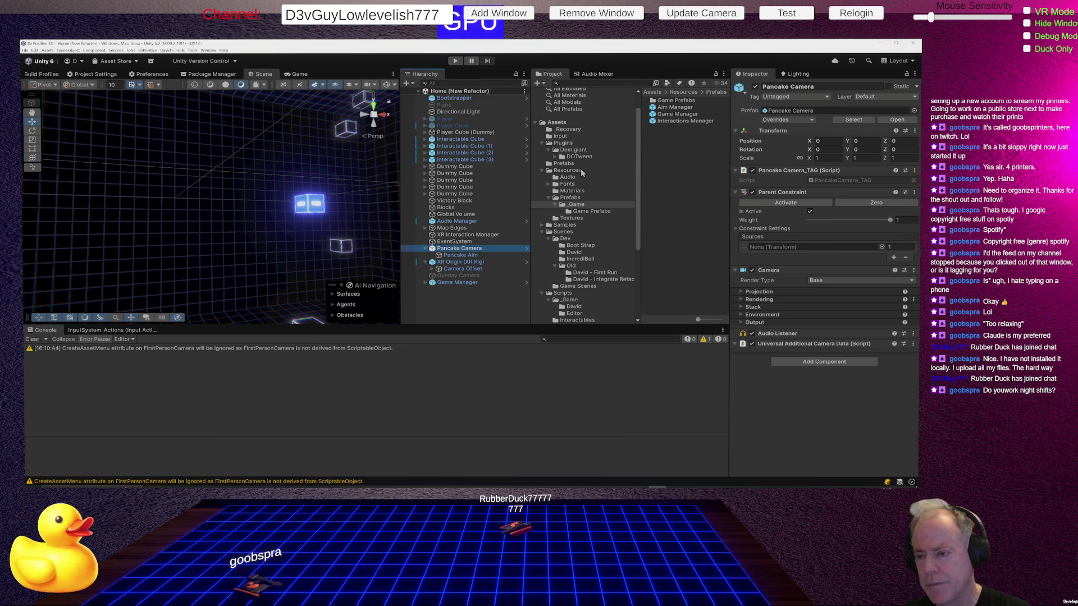
Open the Bootstrap scene from Scenes/Dev/Boot Strap, then browse the IncrediBall, David and integrate-refactor folders
click(593, 248)
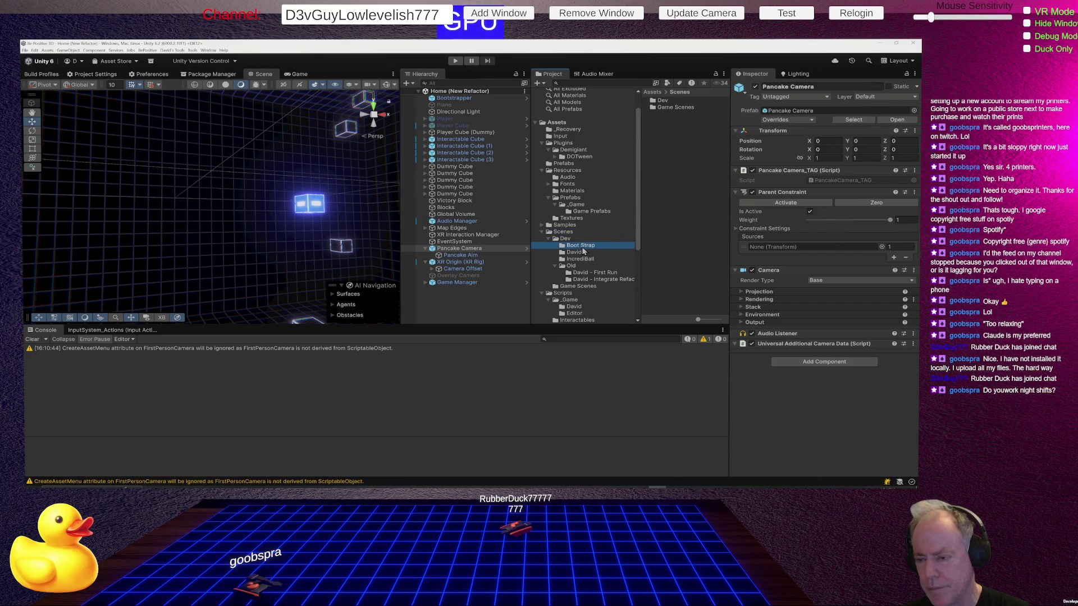
double_click(672, 100)
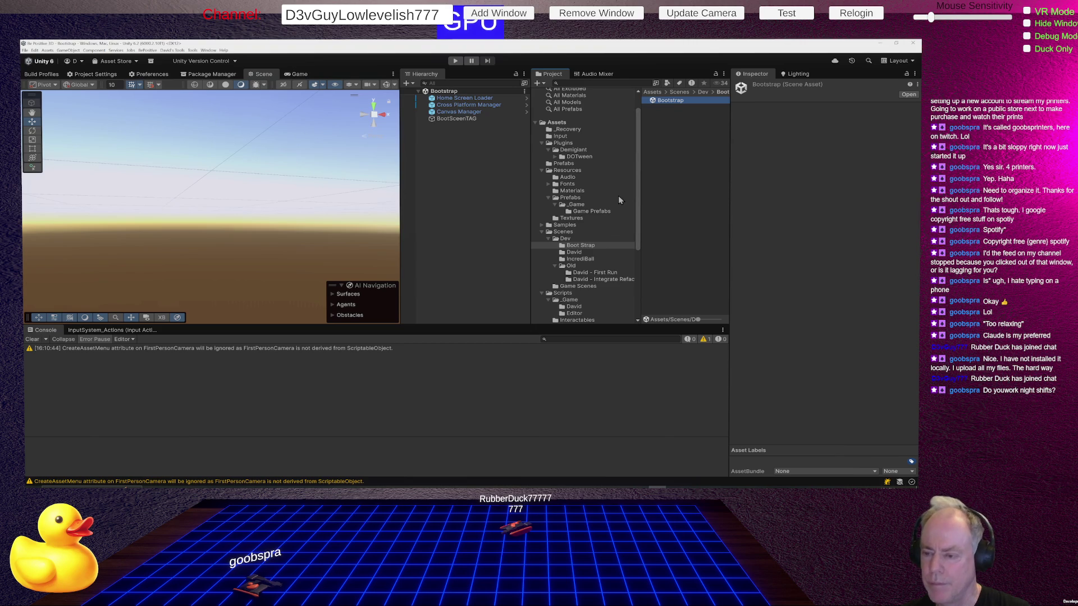
click(583, 260)
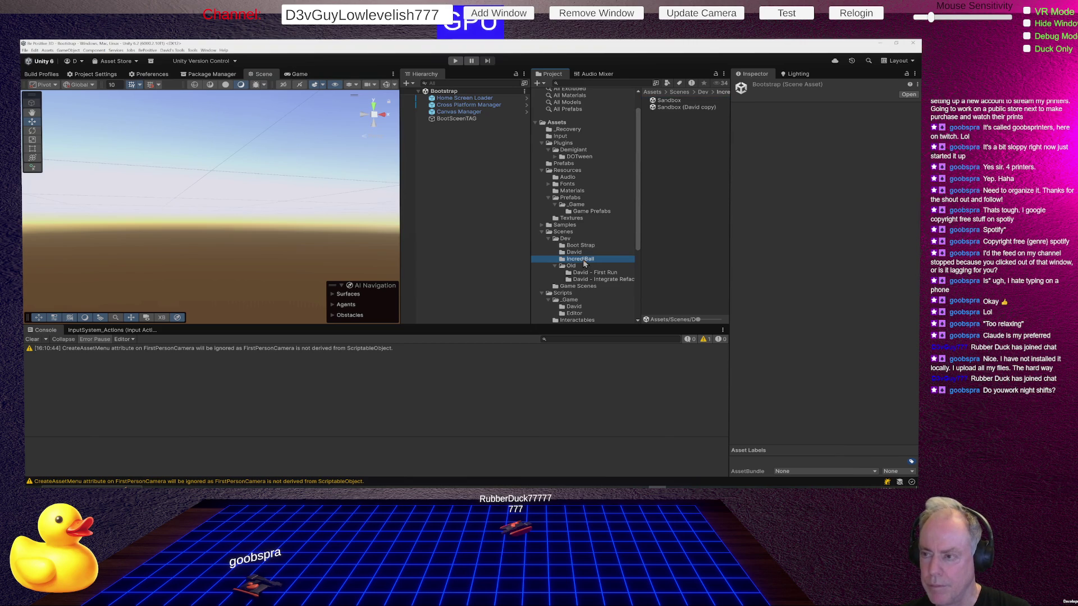
click(573, 252)
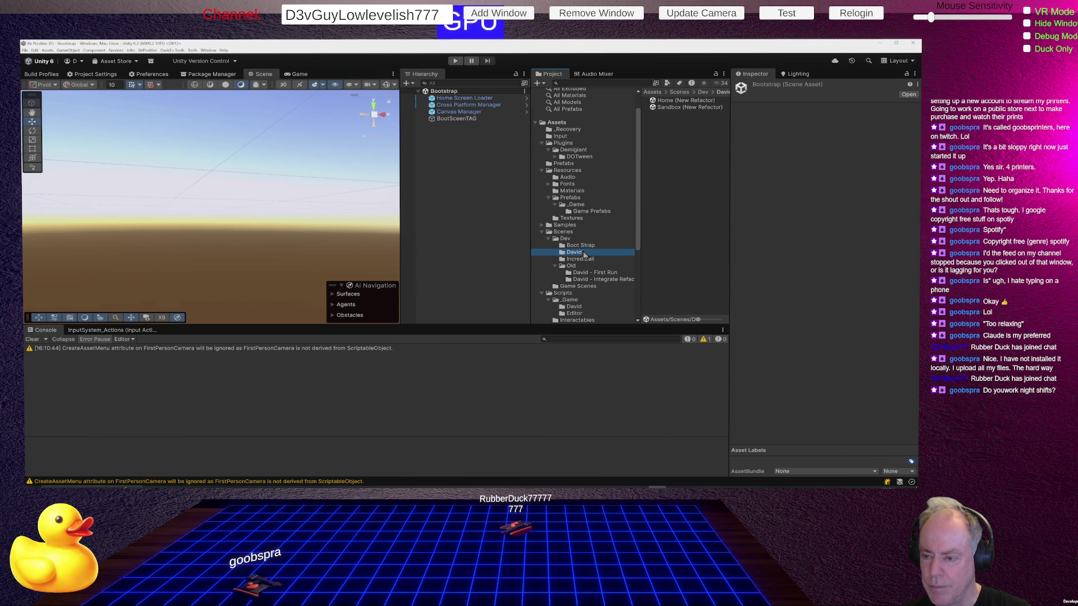
click(608, 280)
Open Sandbox (Refactor) and Sandbox (New Refactor), inspecting each scene's Input Manager, then select Home (New Refactor)
double_click(672, 108)
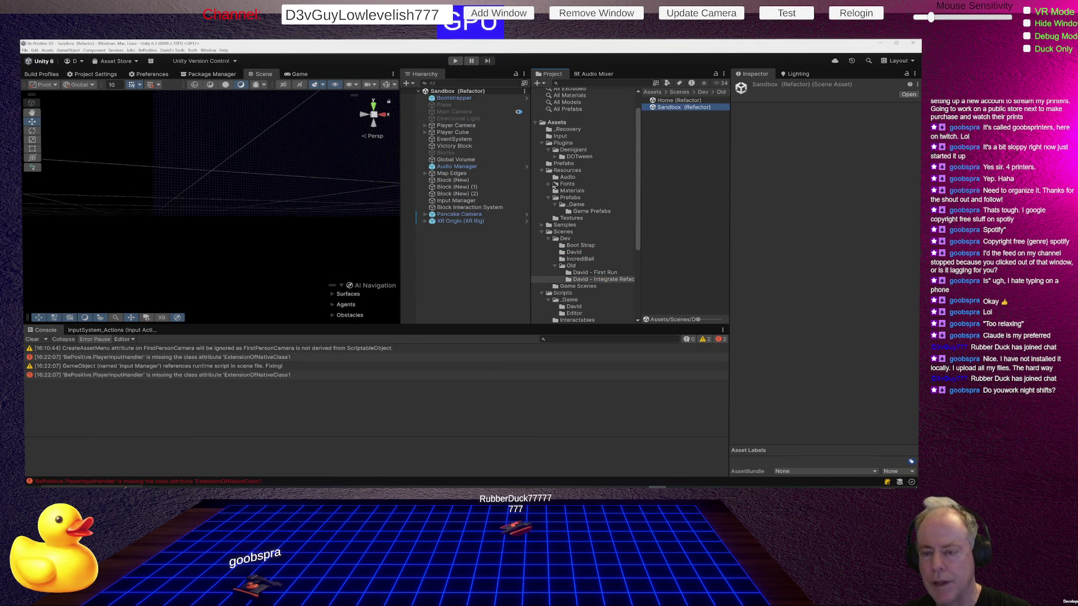
click(465, 200)
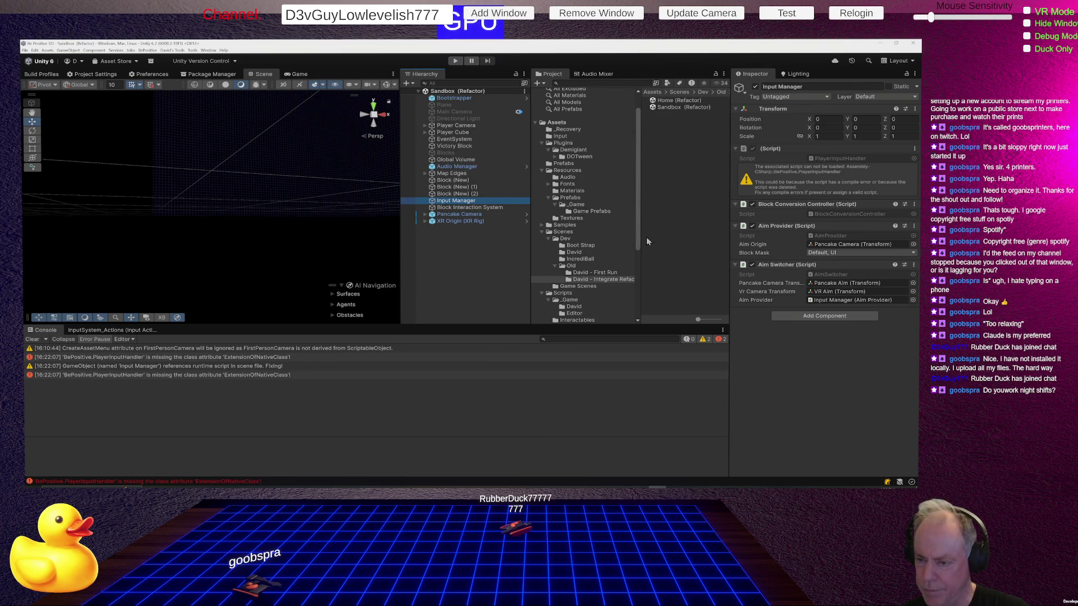
click(592, 253)
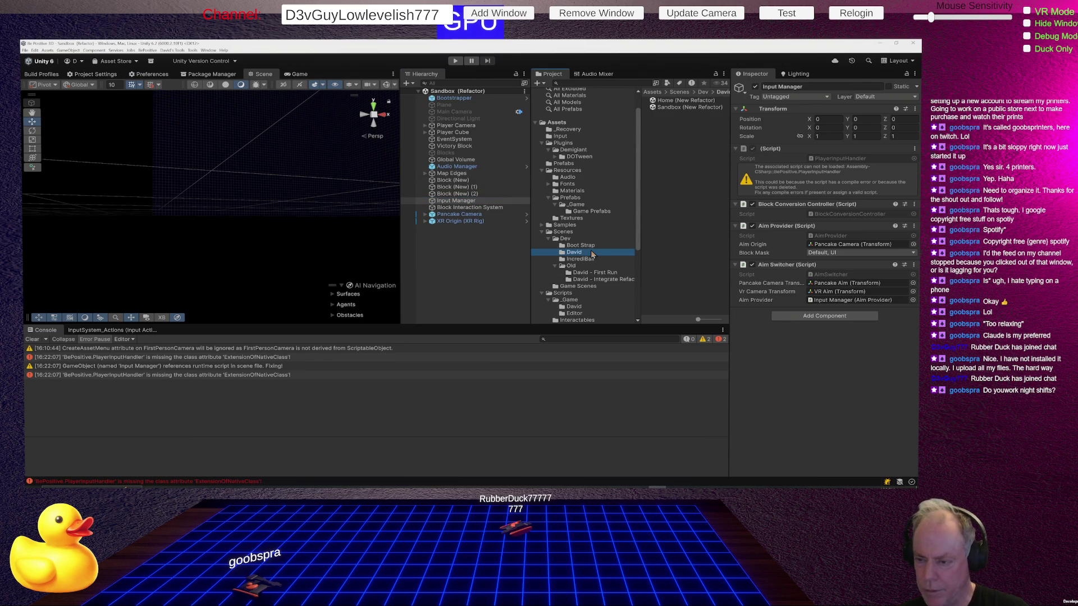
click(679, 107)
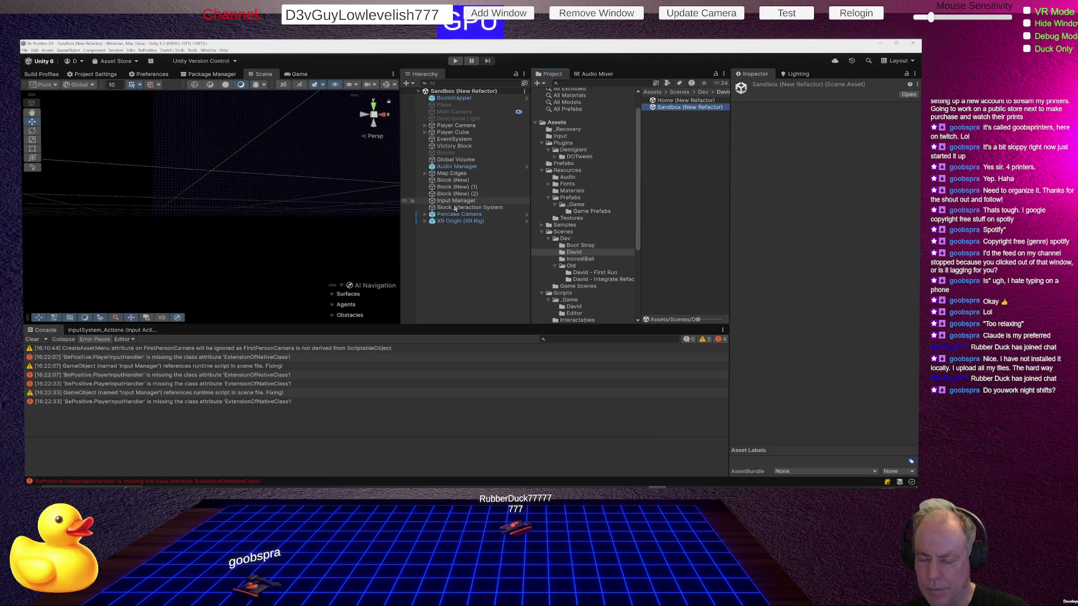
click(465, 202)
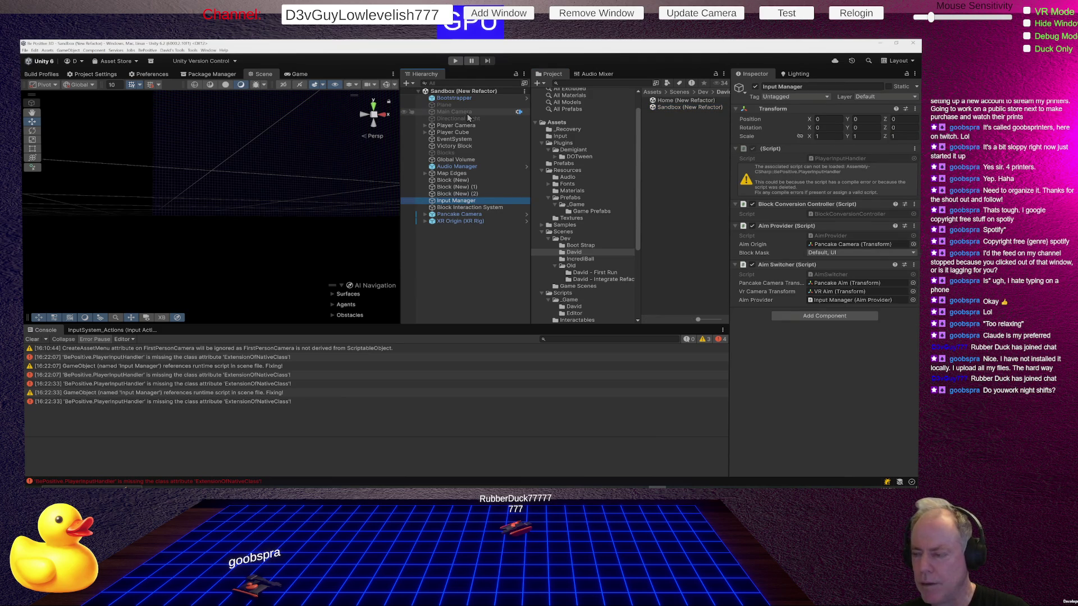
click(687, 100)
Reopen Home (New Refactor), inspect Game Manager and a console error, then clear the Console
double_click(688, 100)
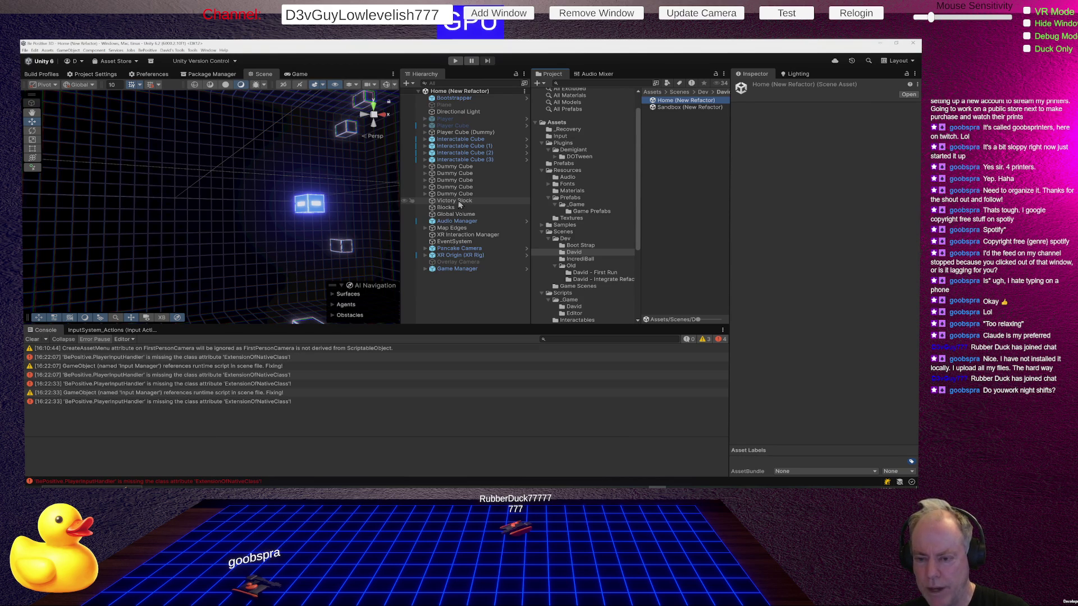
click(454, 270)
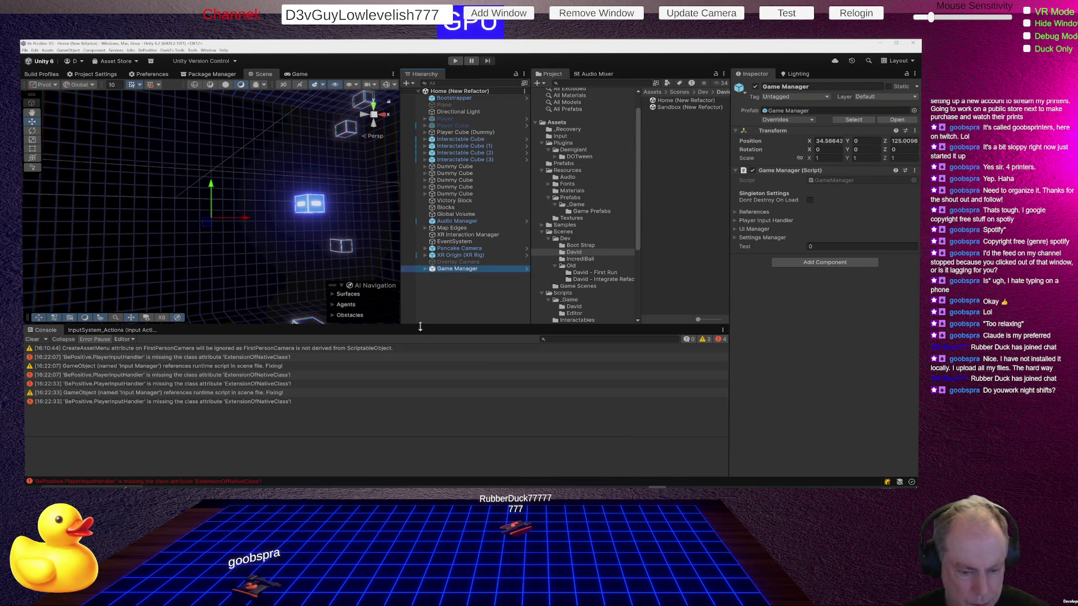
click(222, 378)
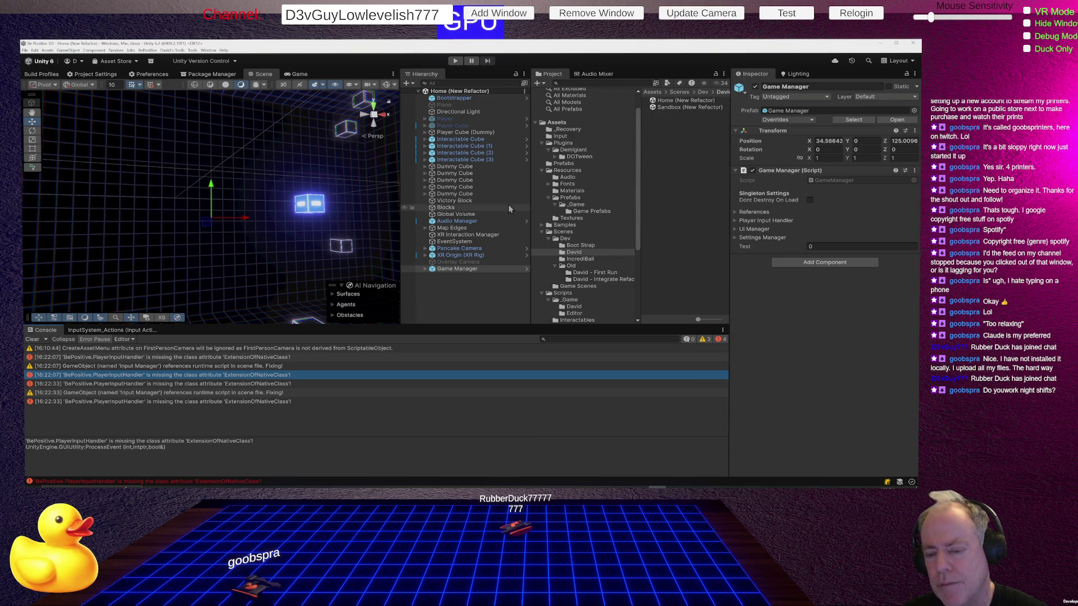
click(32, 339)
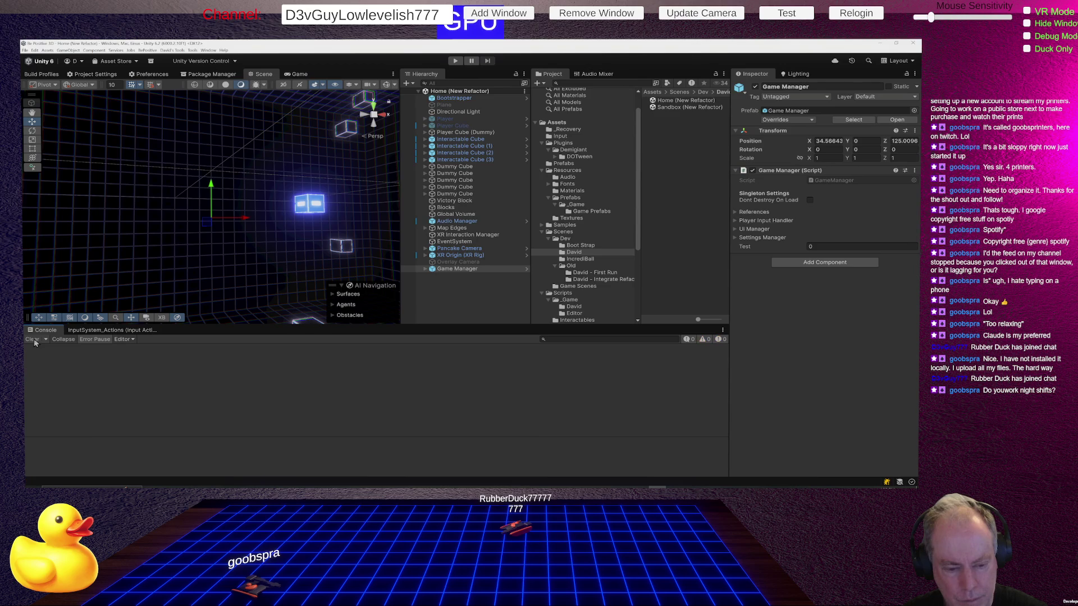
Run a brief Play-mode test of the Home scene and stop it
click(456, 61)
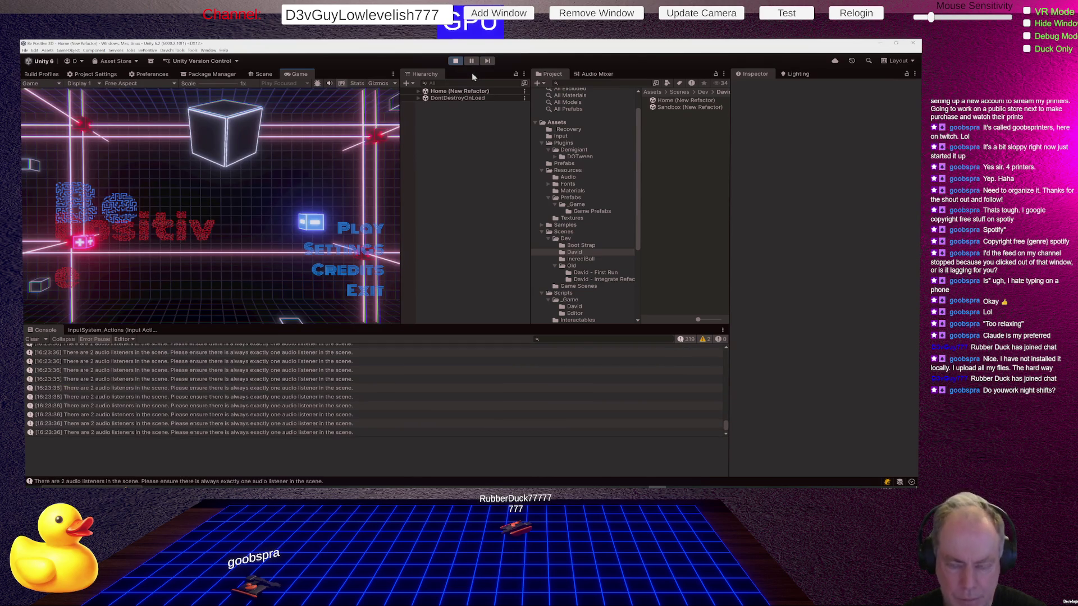
click(457, 62)
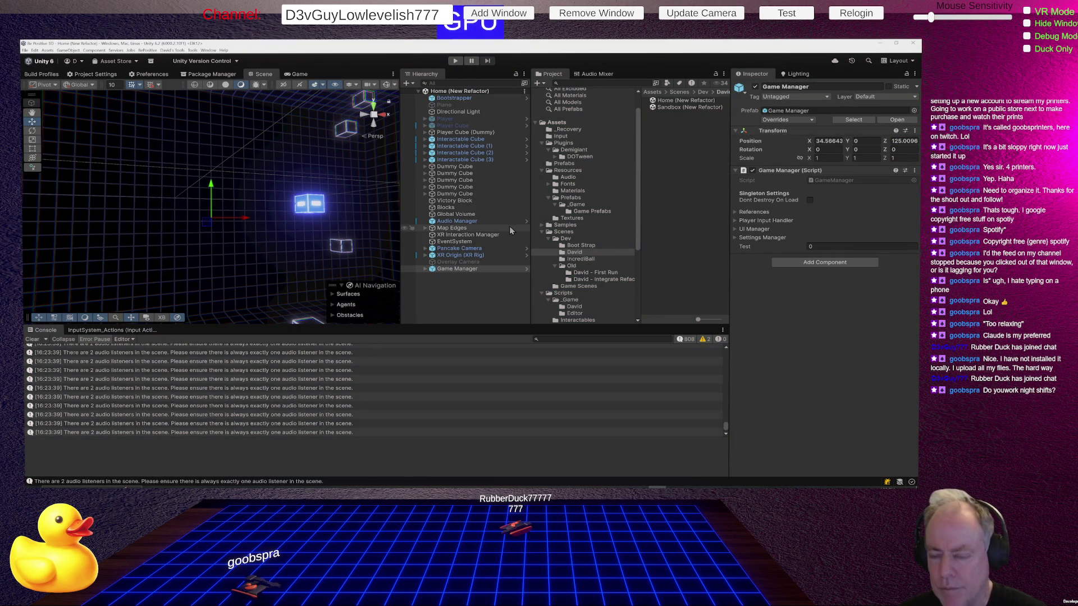
Expand Game Manager and Aim Manager, comparing XR Origin (XR Rig), Pancake Camera and Aim Manager in the Inspector
click(425, 270)
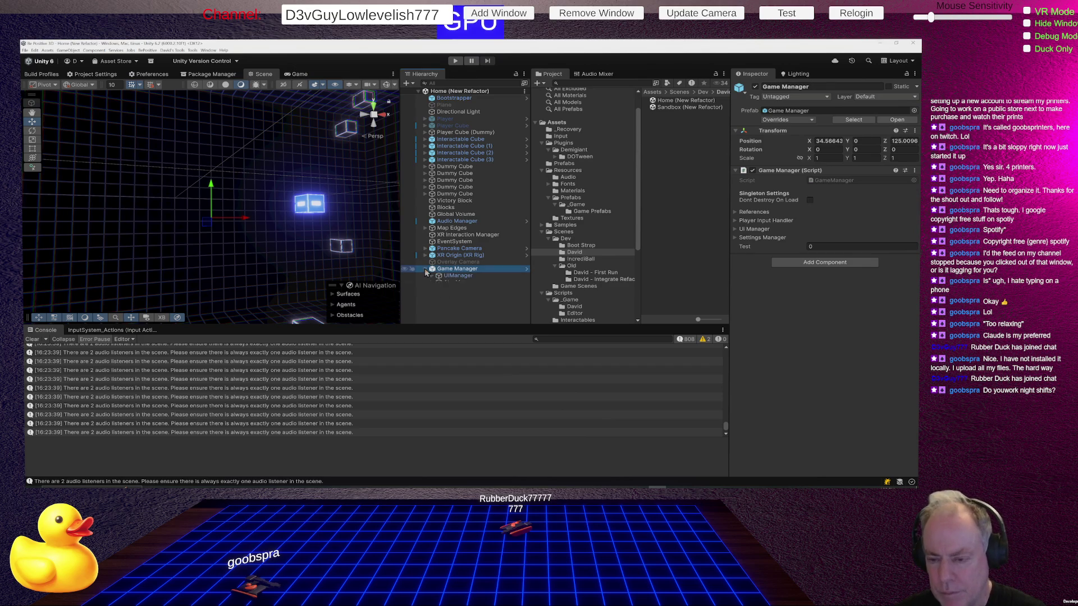
click(433, 283)
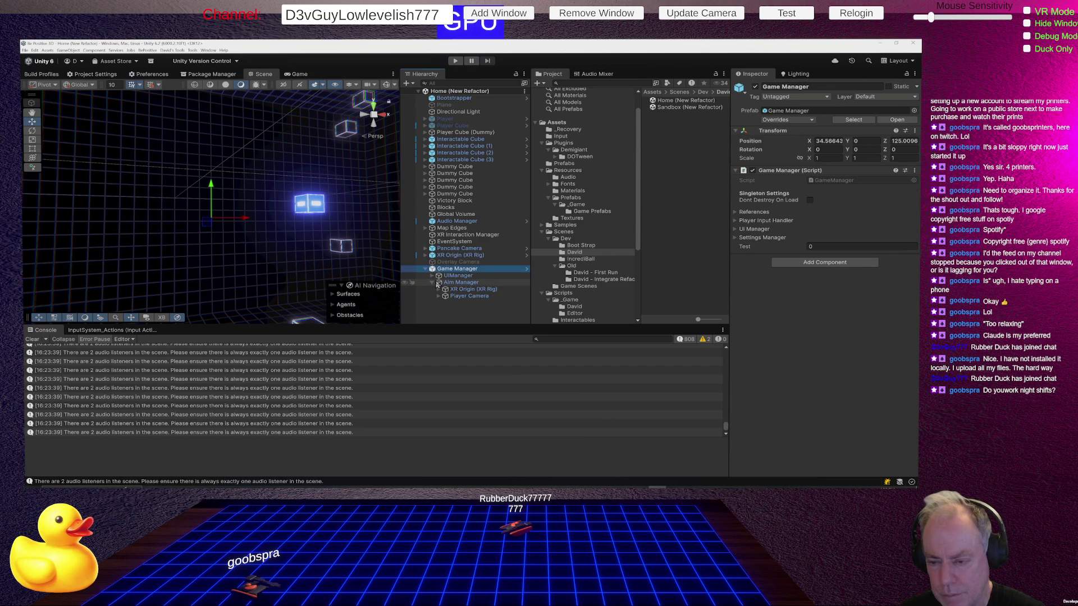
click(476, 292)
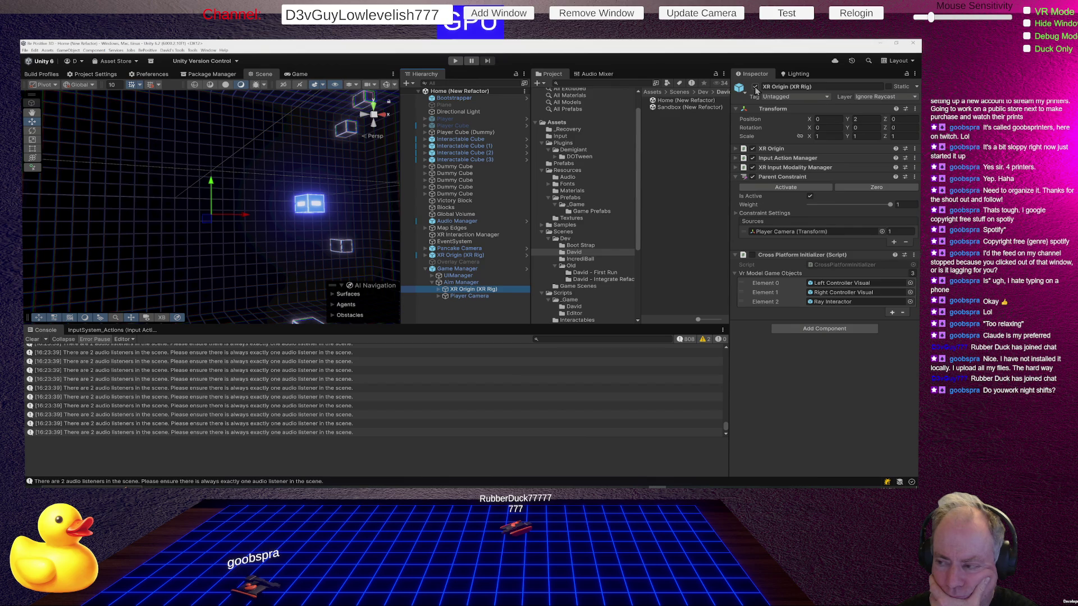
click(473, 250)
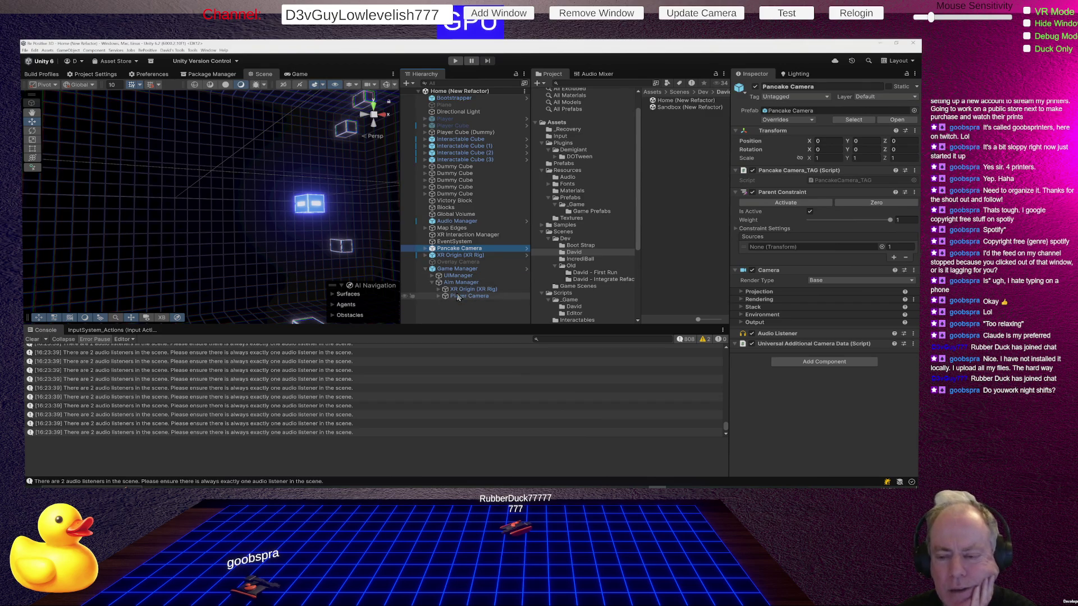
click(462, 290)
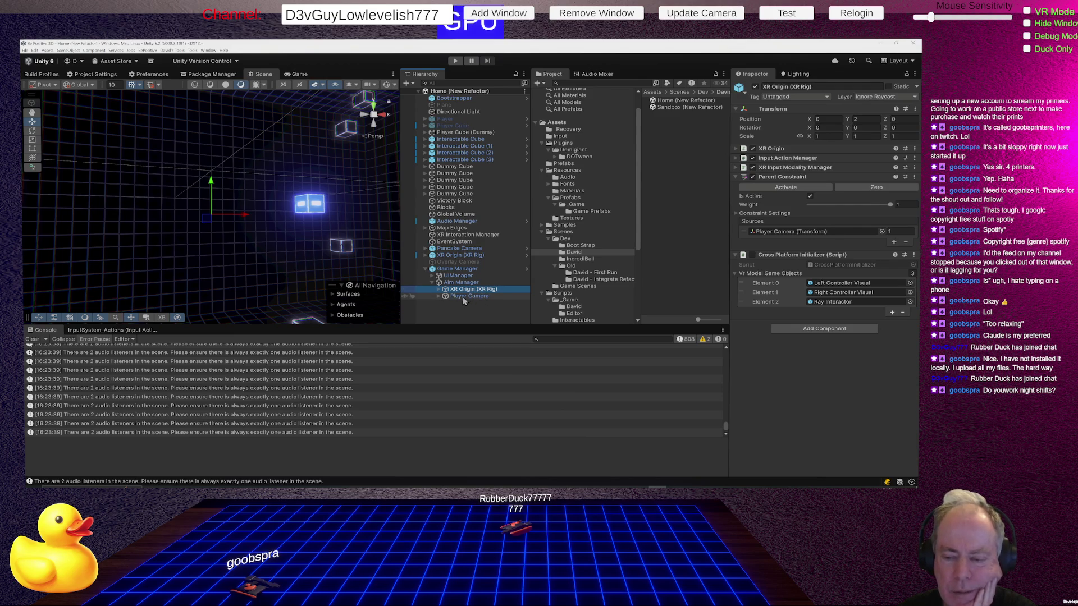
click(452, 284)
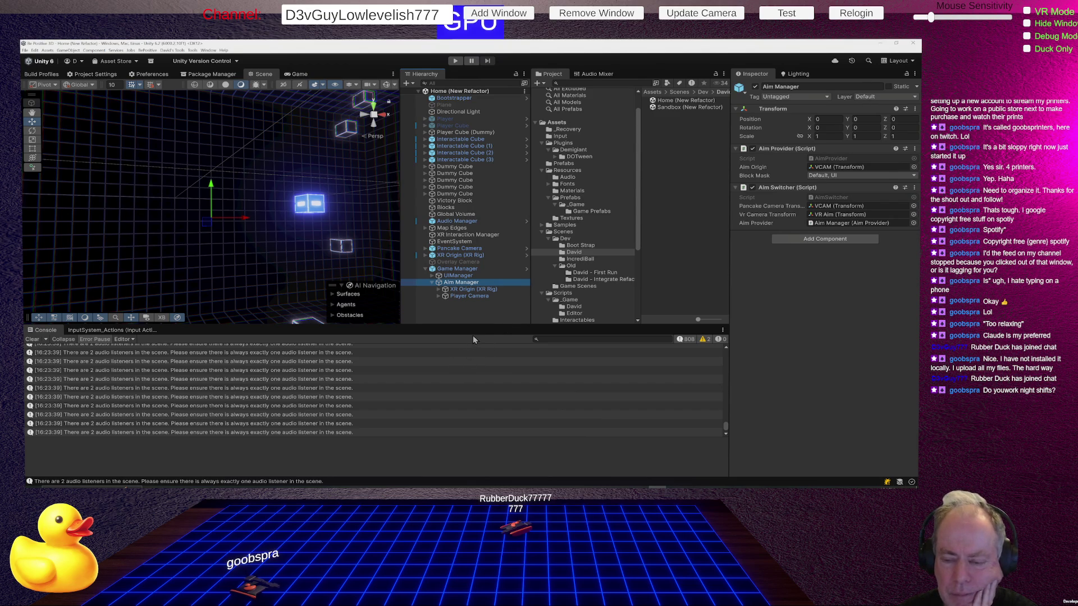
click(474, 291)
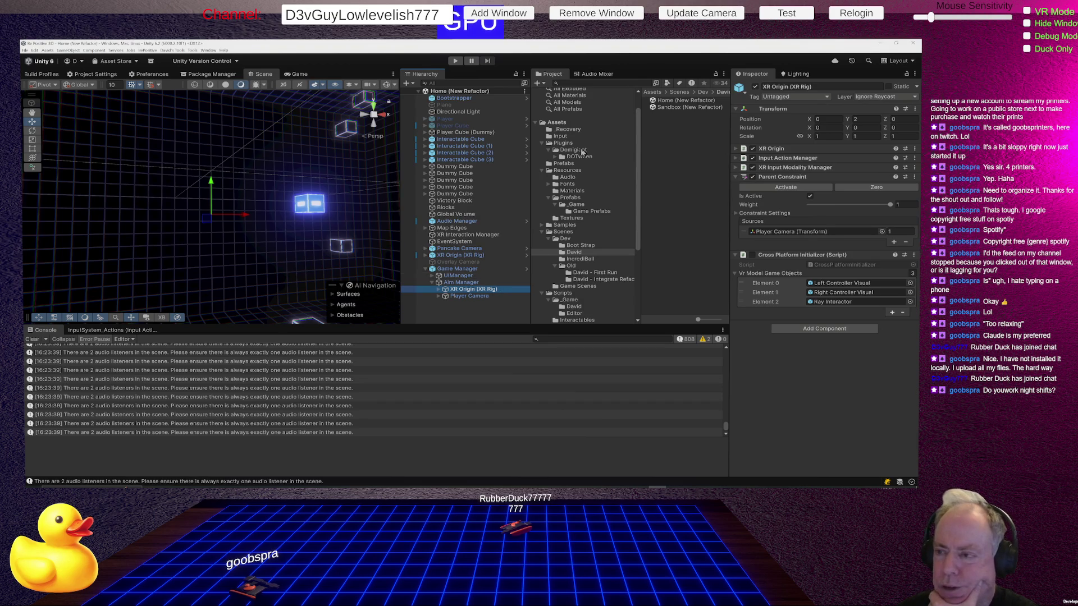
double_click(676, 107)
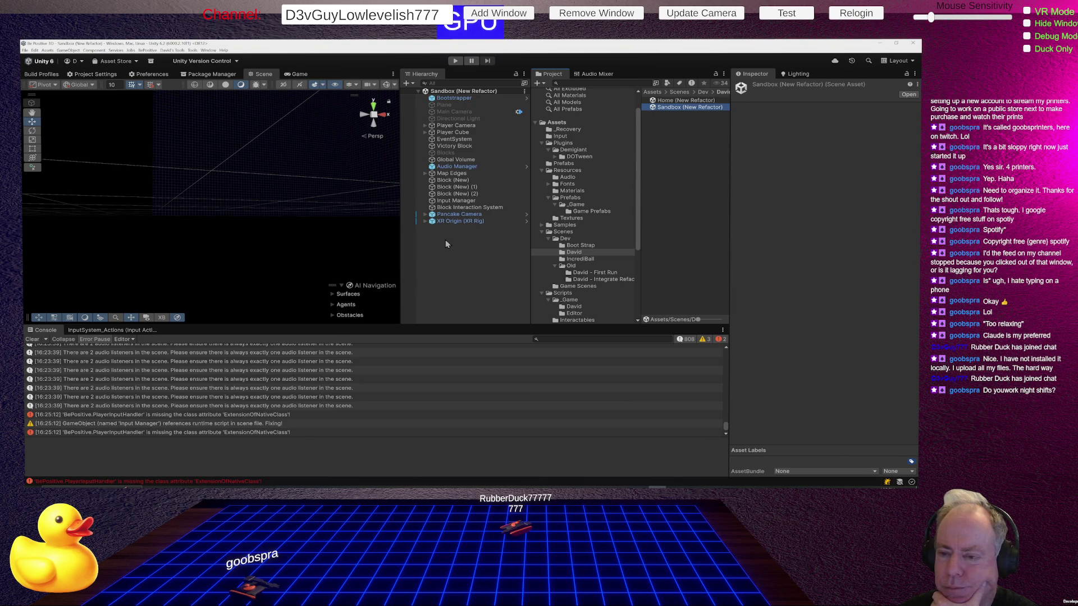
click(456, 202)
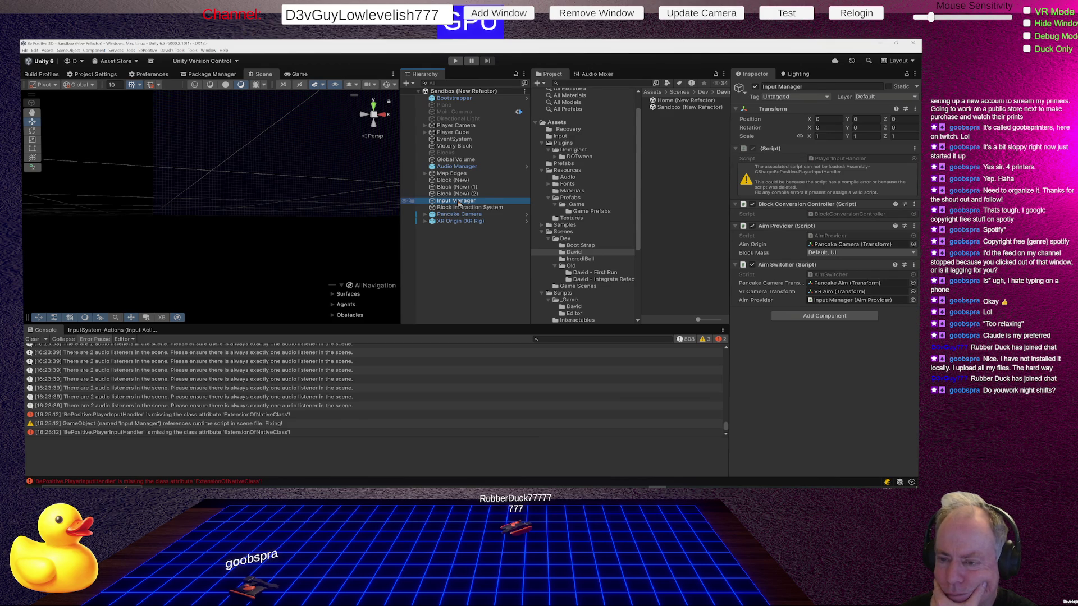
click(462, 214)
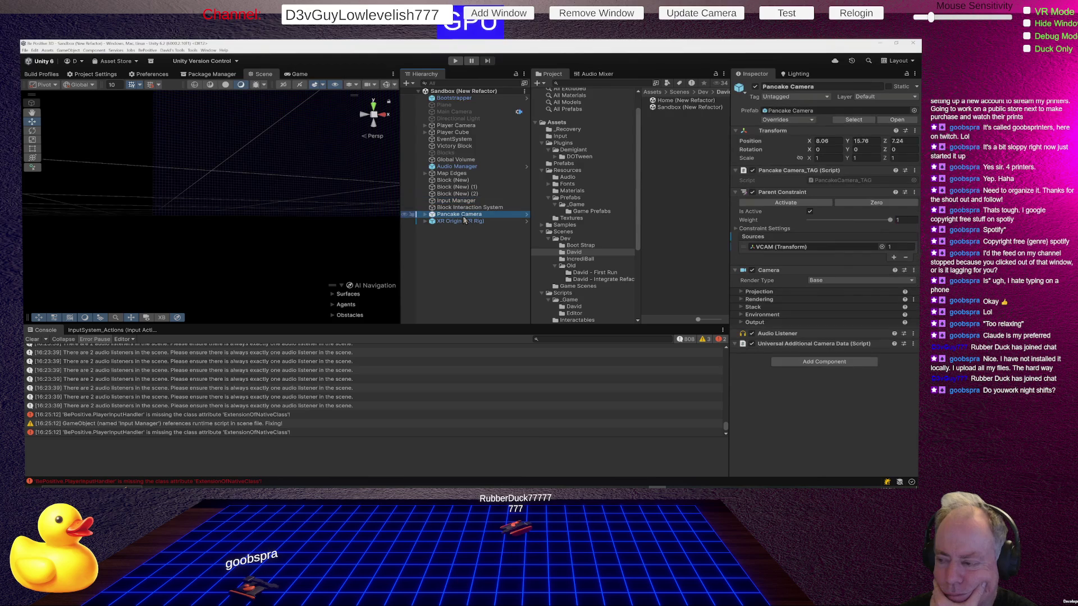
click(775, 248)
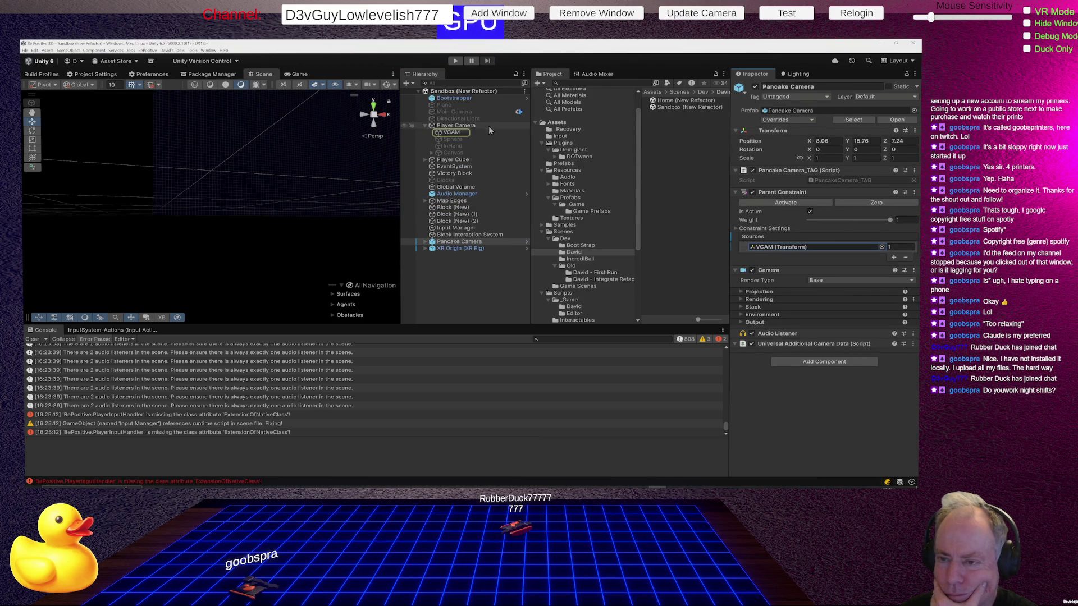
click(458, 125)
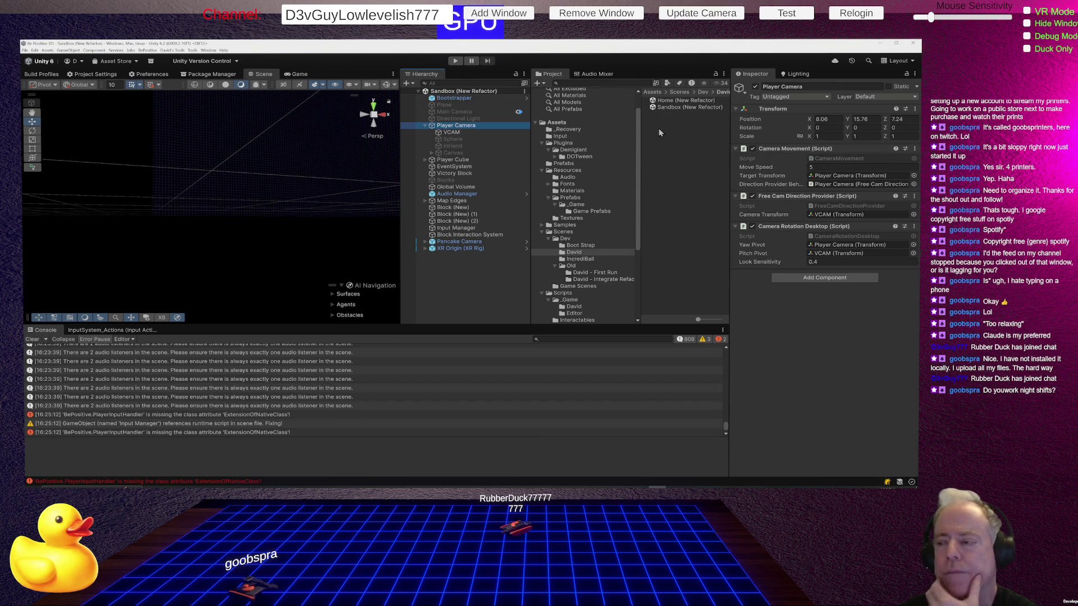
click(464, 124)
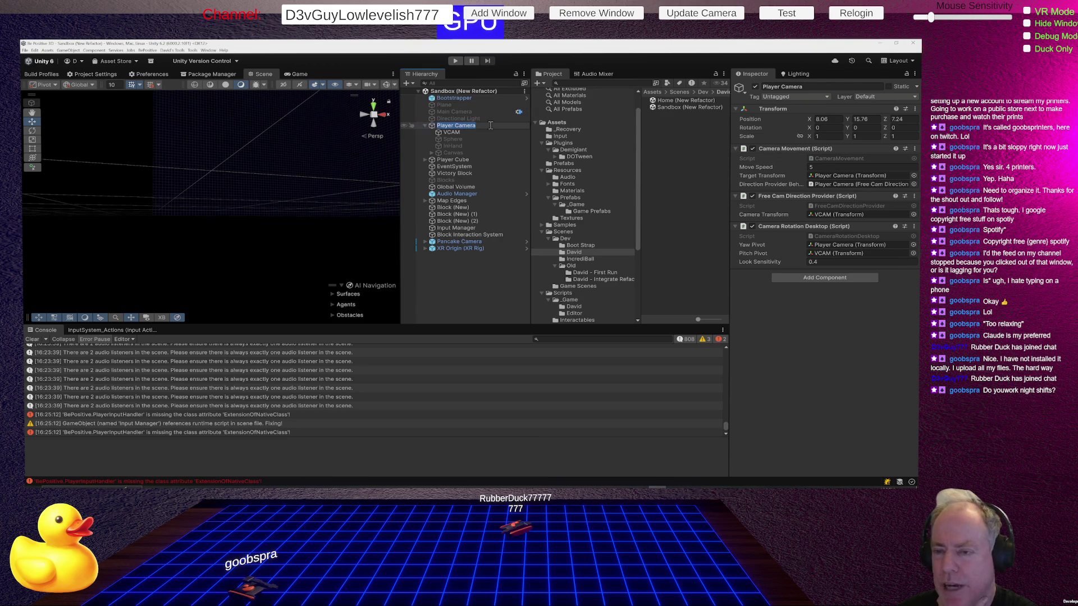
key(Return)
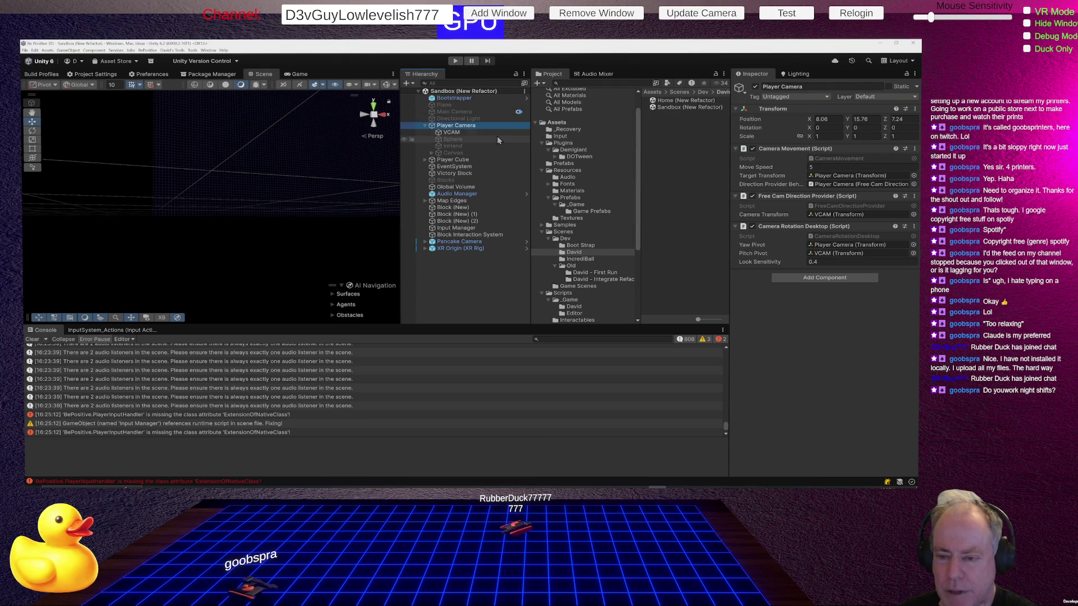
click(456, 248)
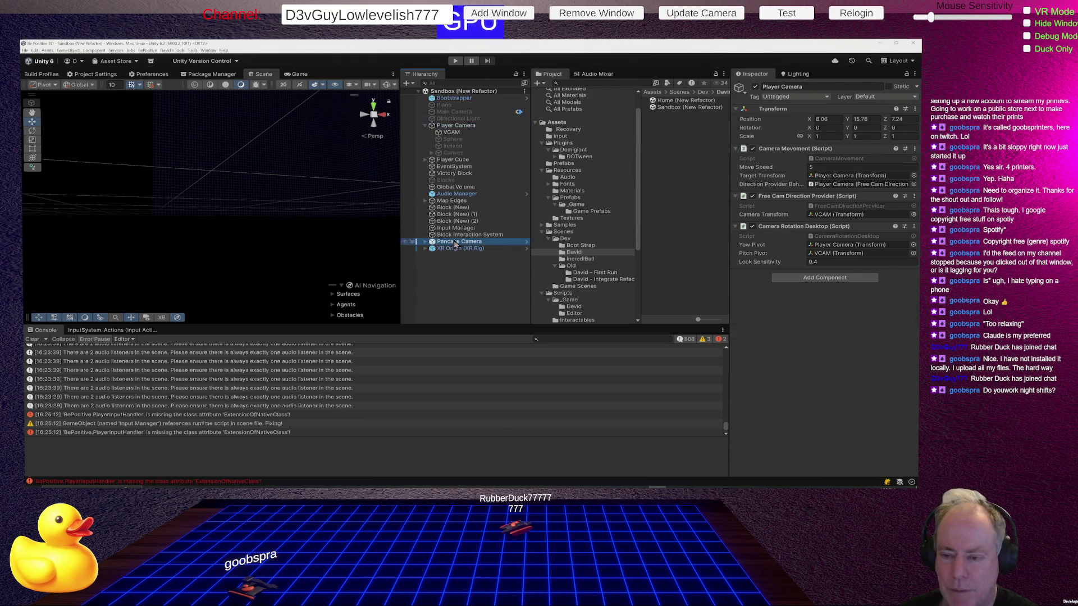
click(457, 127)
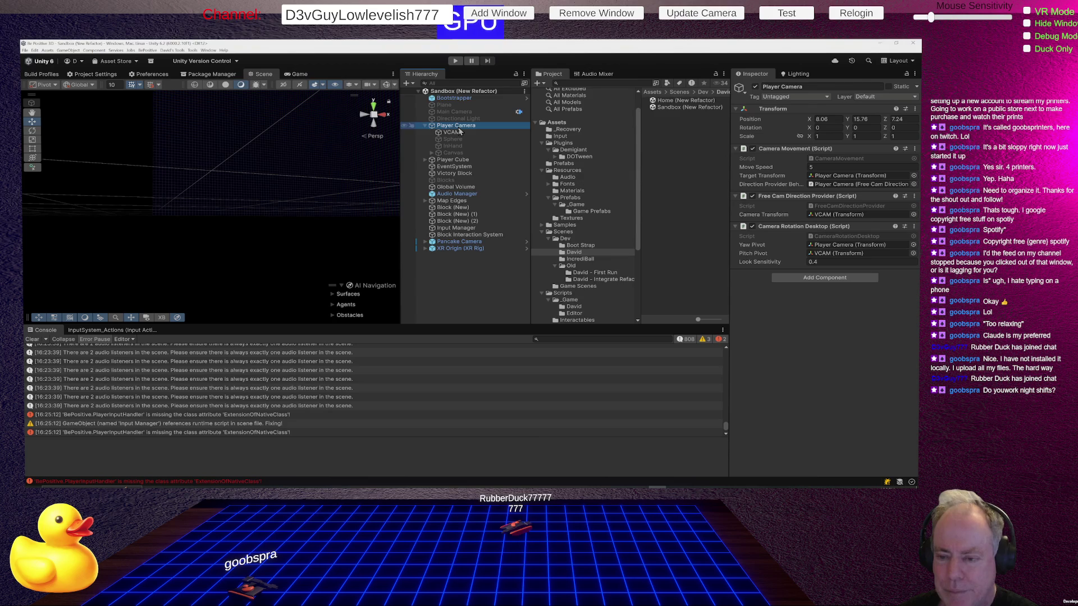
click(454, 249)
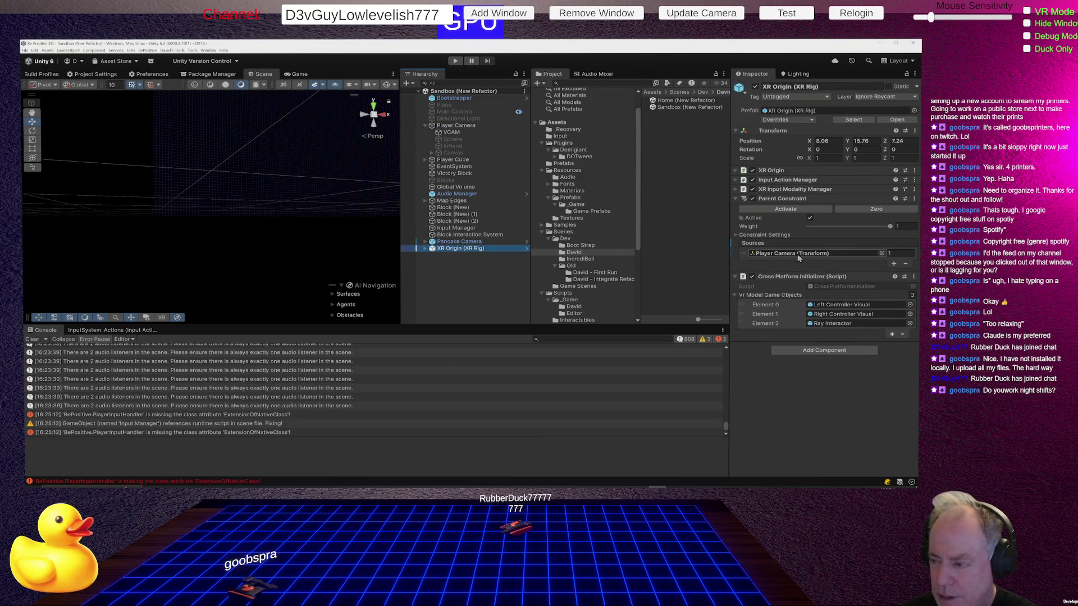
click(792, 255)
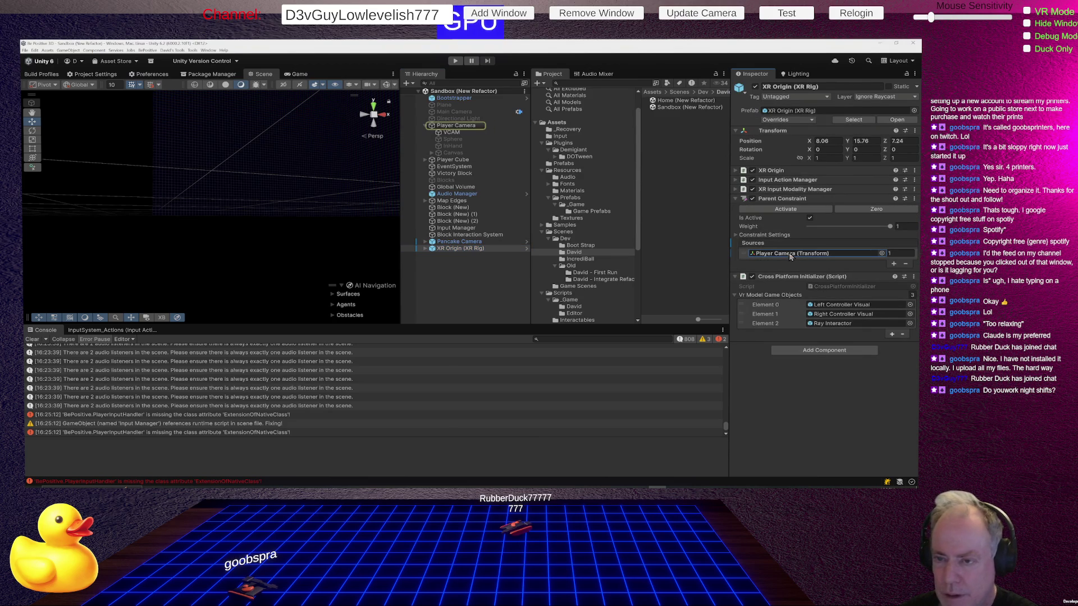
click(462, 242)
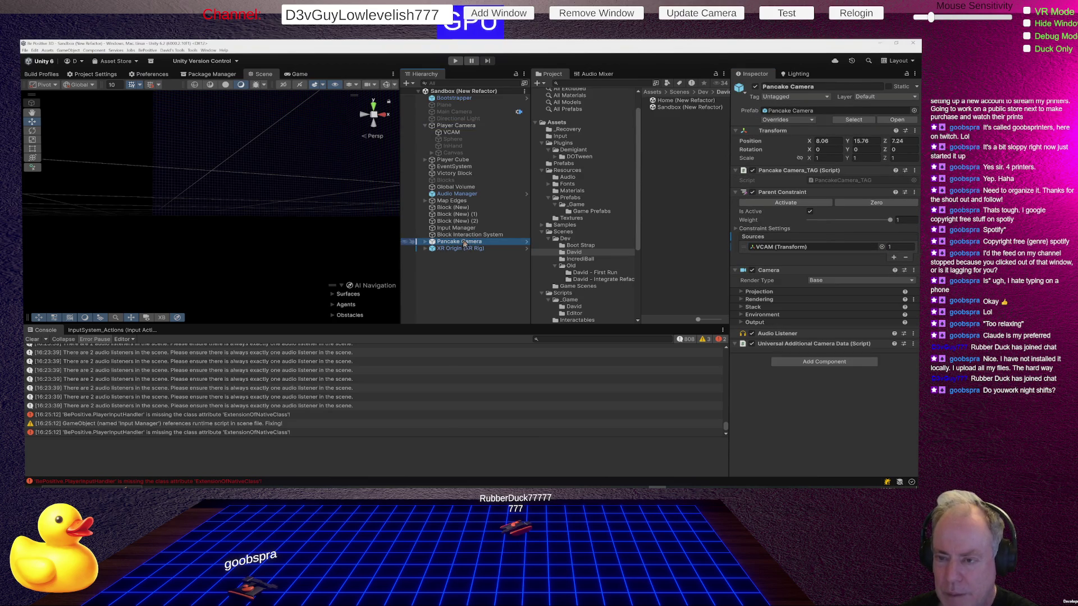
click(776, 248)
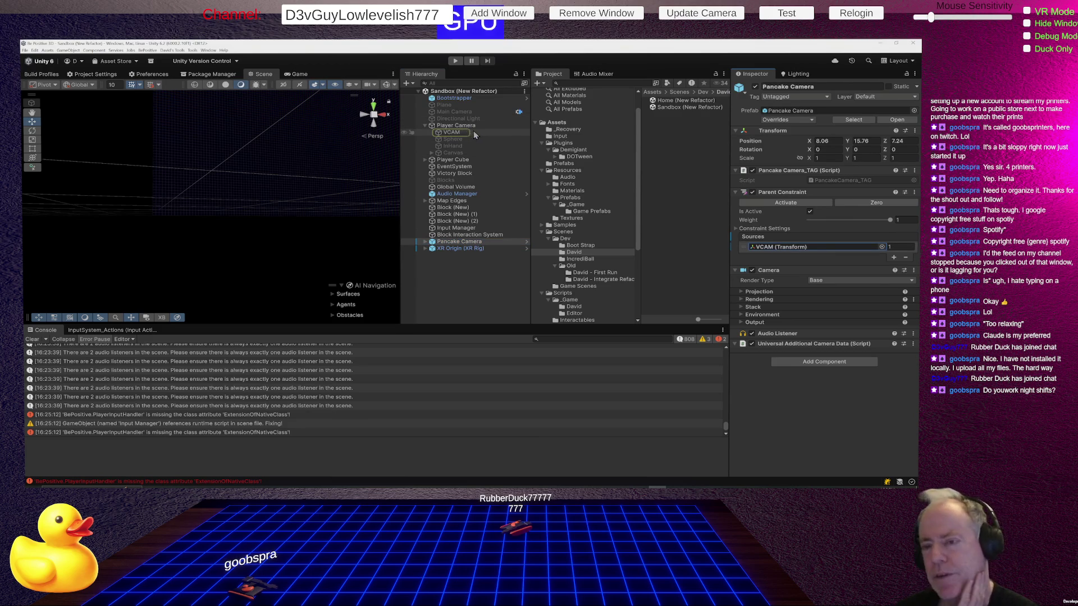
click(454, 135)
click(459, 241)
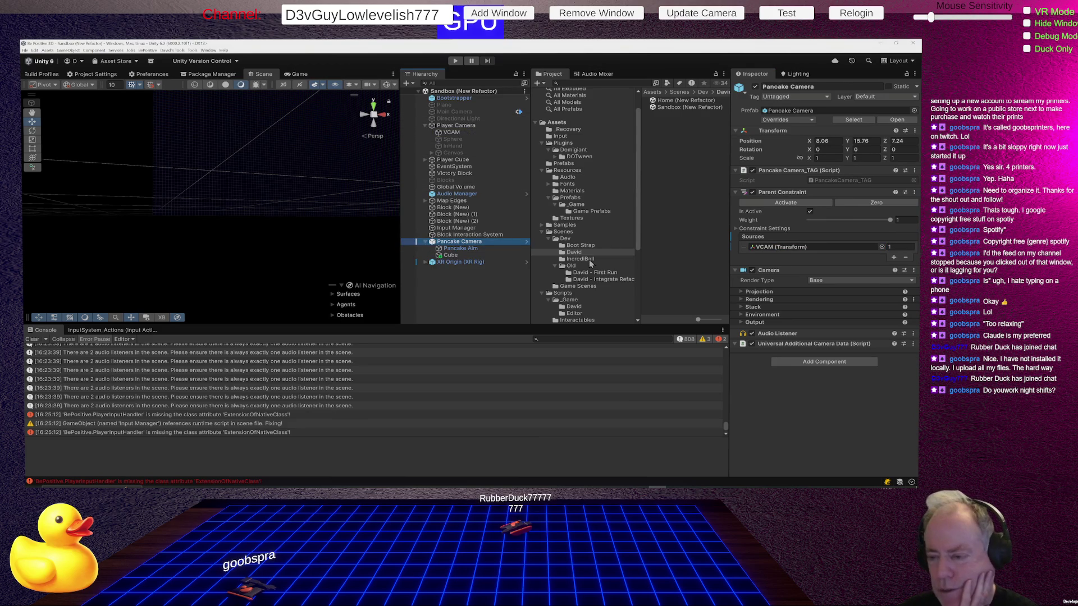
click(590, 264)
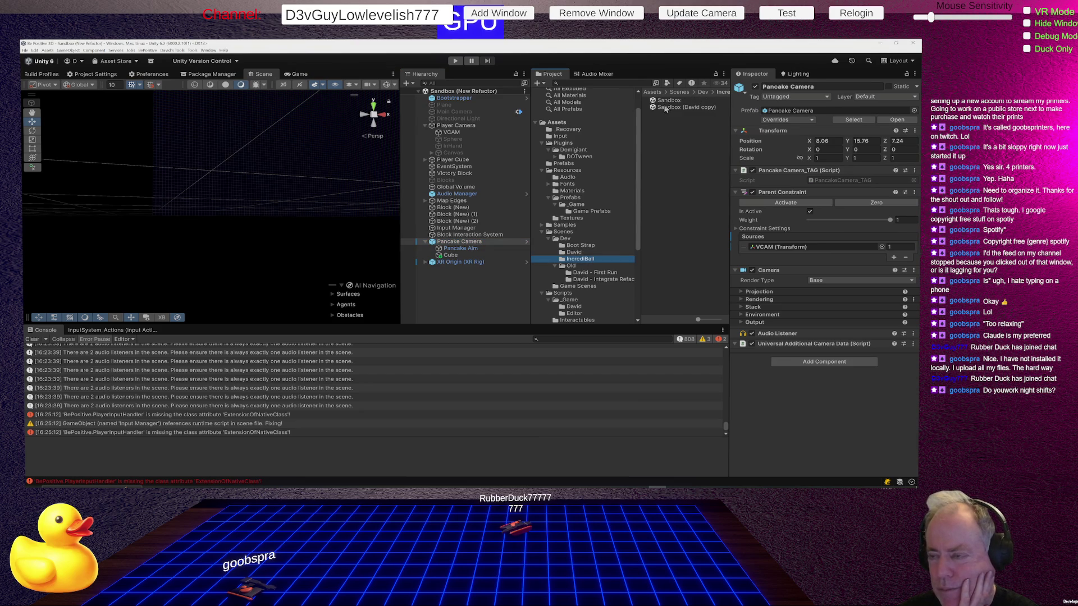
click(575, 252)
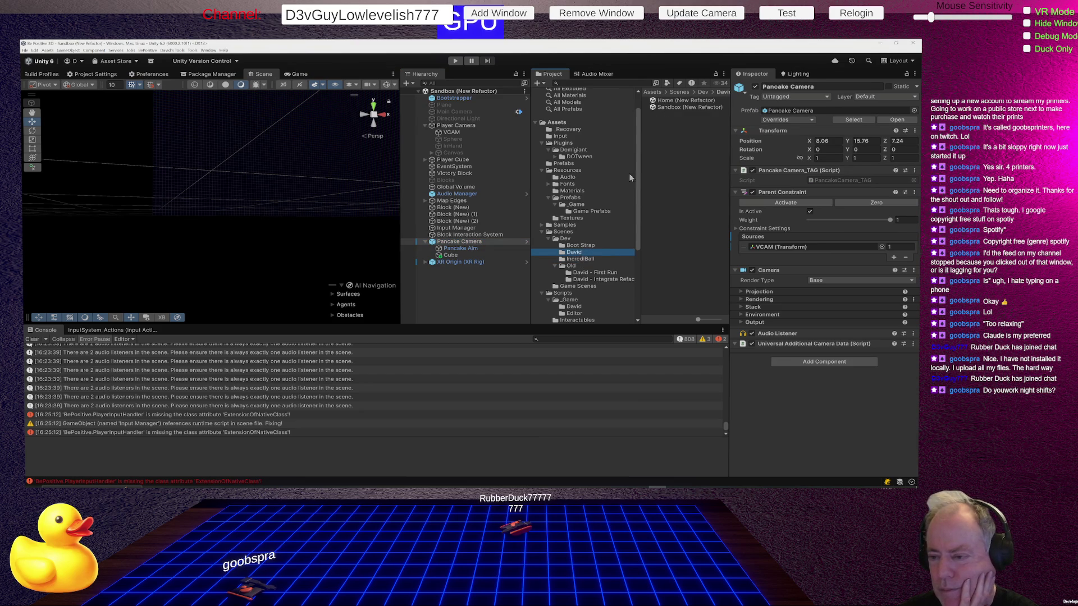
Reopen Home (New Refactor) and inspect the XR Origin, Player Camera and VCAM under Game Manager > Aim Manager
double_click(681, 101)
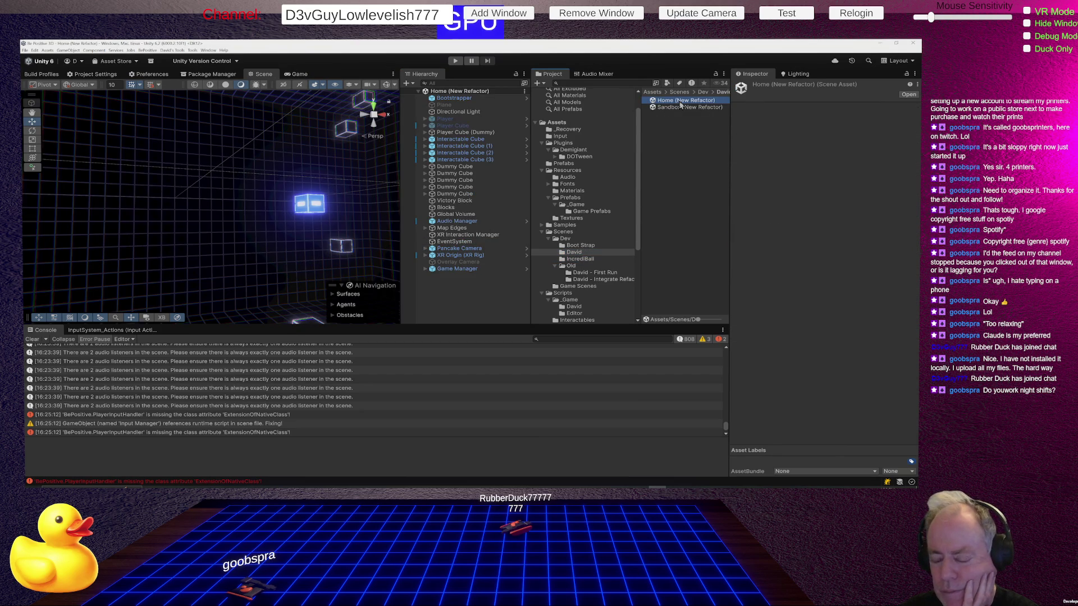
click(425, 269)
click(432, 284)
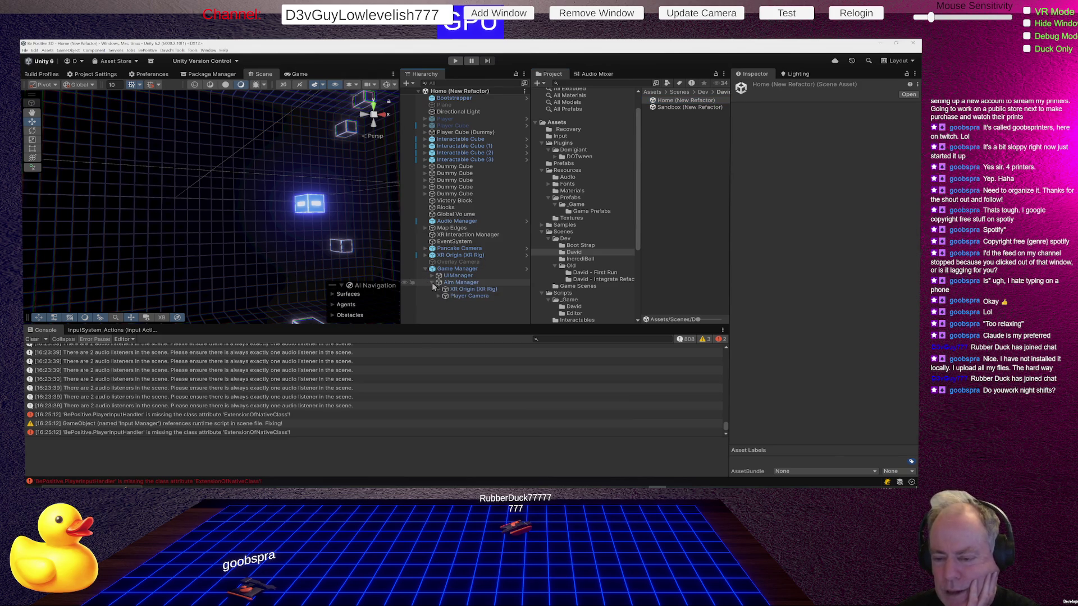
click(471, 289)
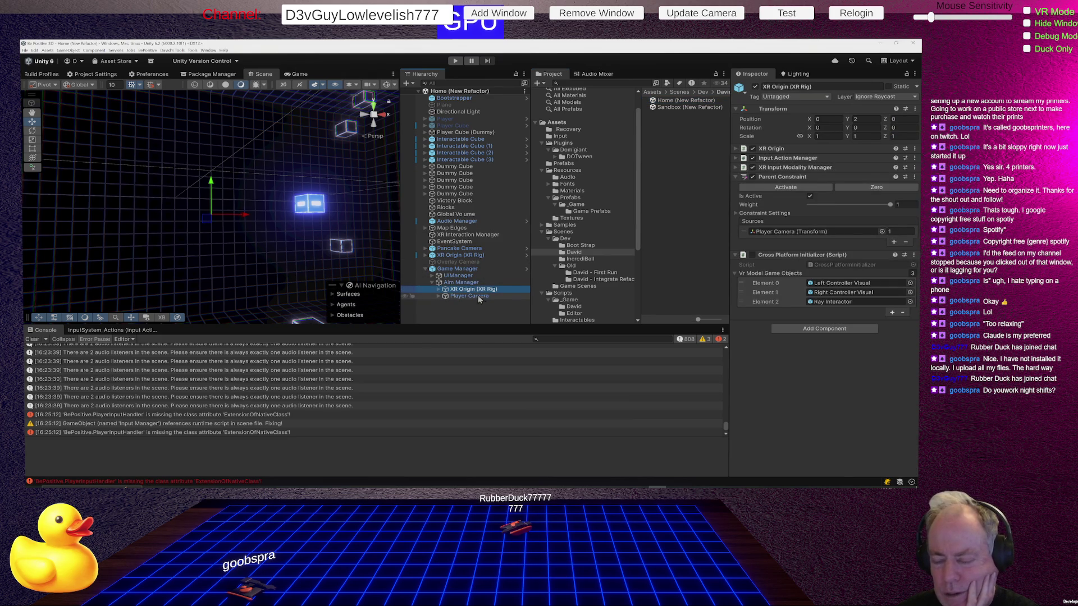
click(467, 296)
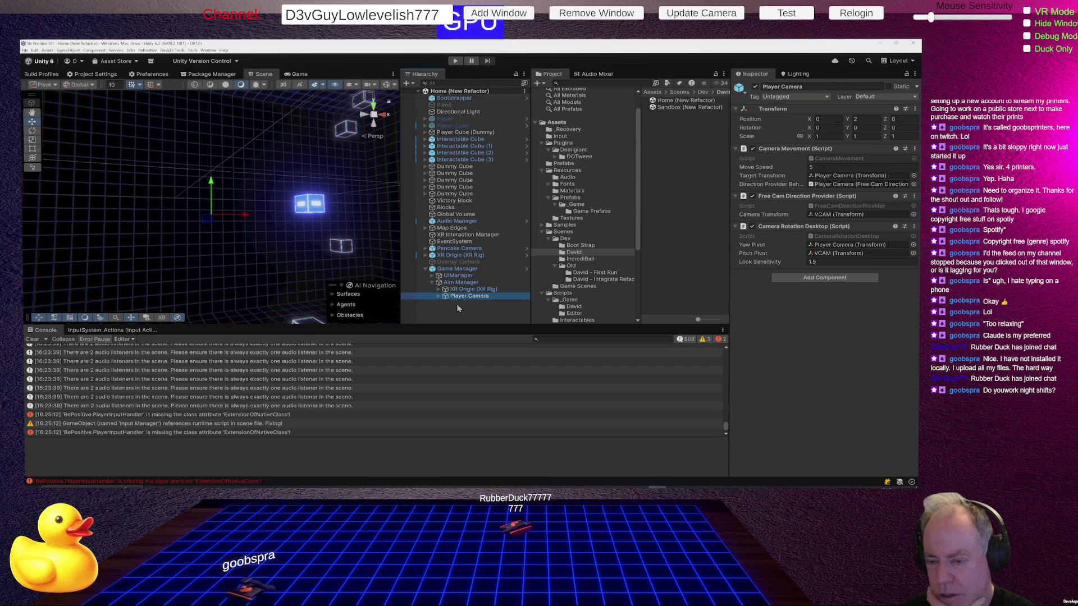
click(438, 297)
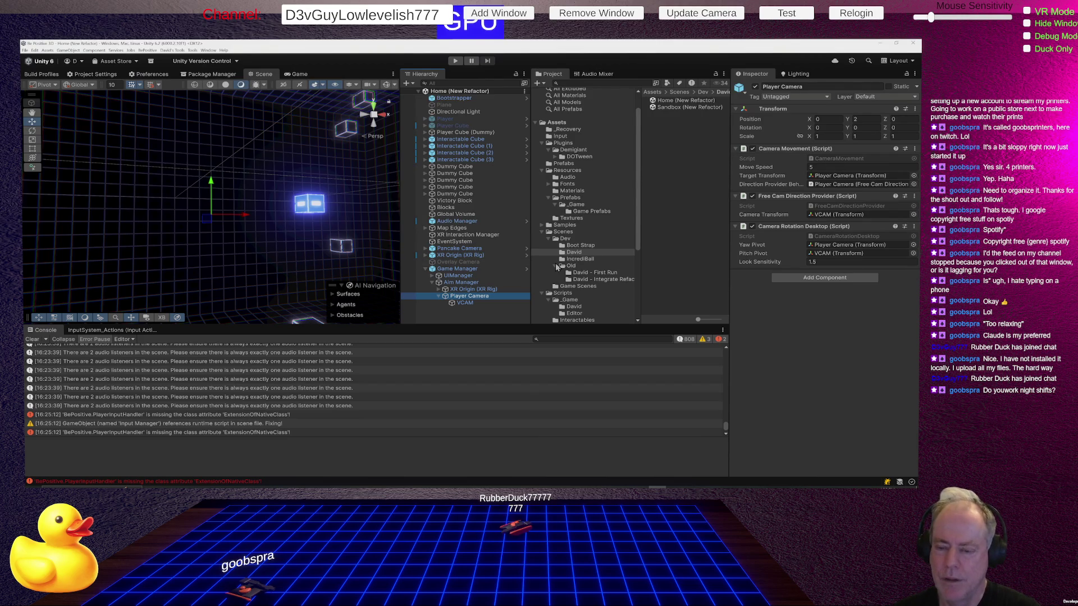
Delete the top-level Pancake Camera and XR Origin (XR Rig), then select Overlay Camera
click(444, 249)
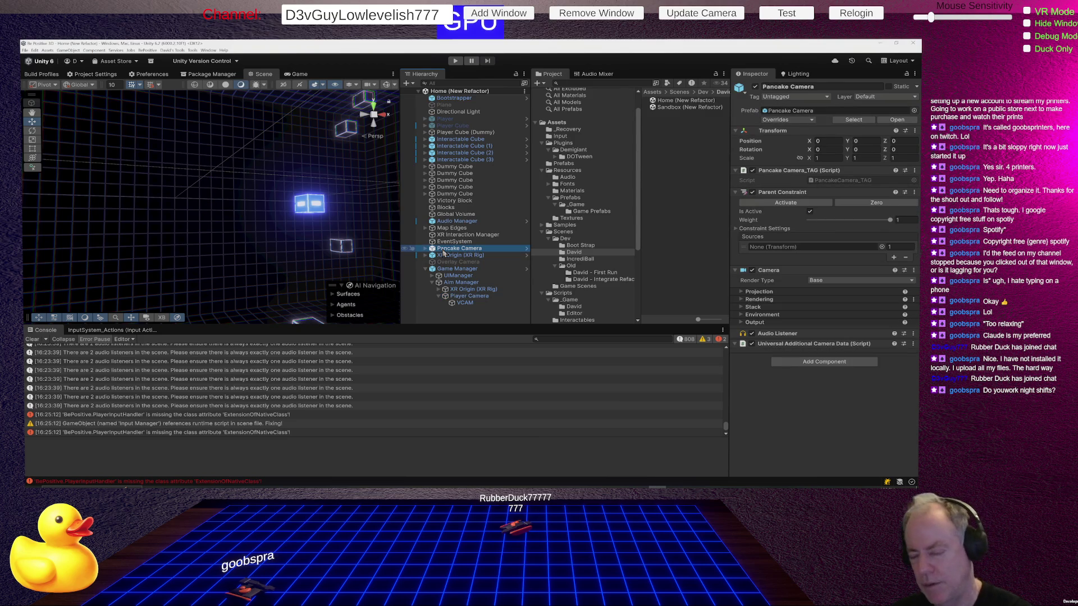
key(Delete)
click(452, 250)
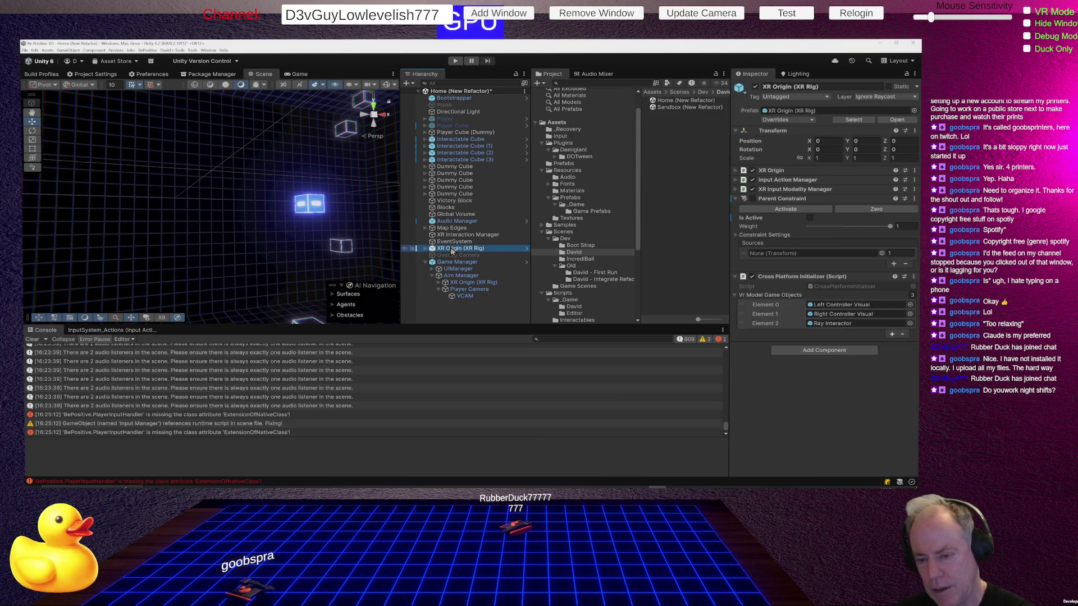
key(Delete)
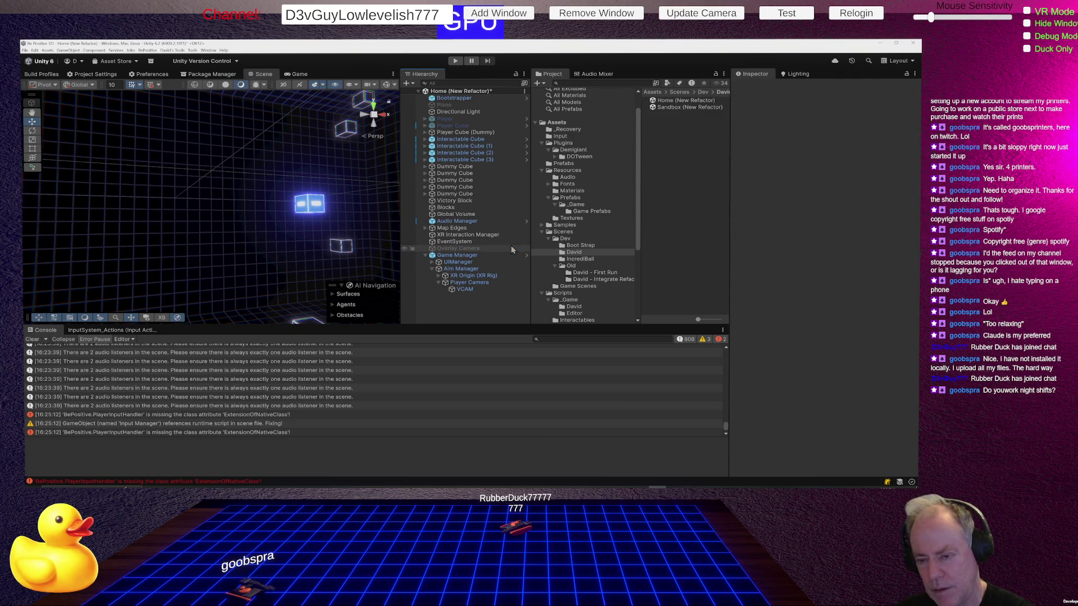
click(511, 249)
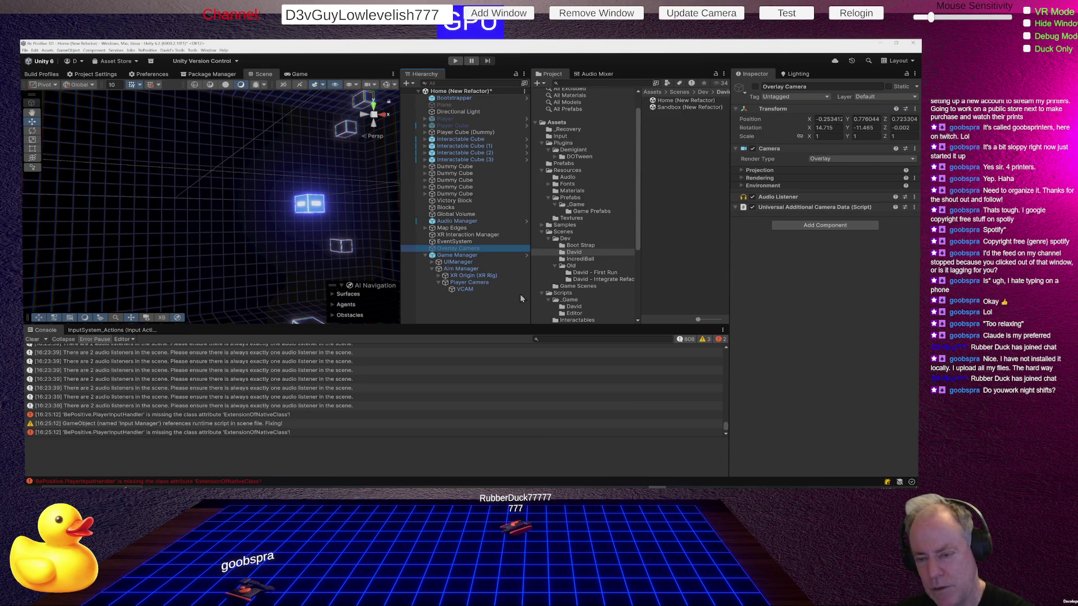
Delete the Overlay Camera, clear the Console, and start Play mode
key(Delete)
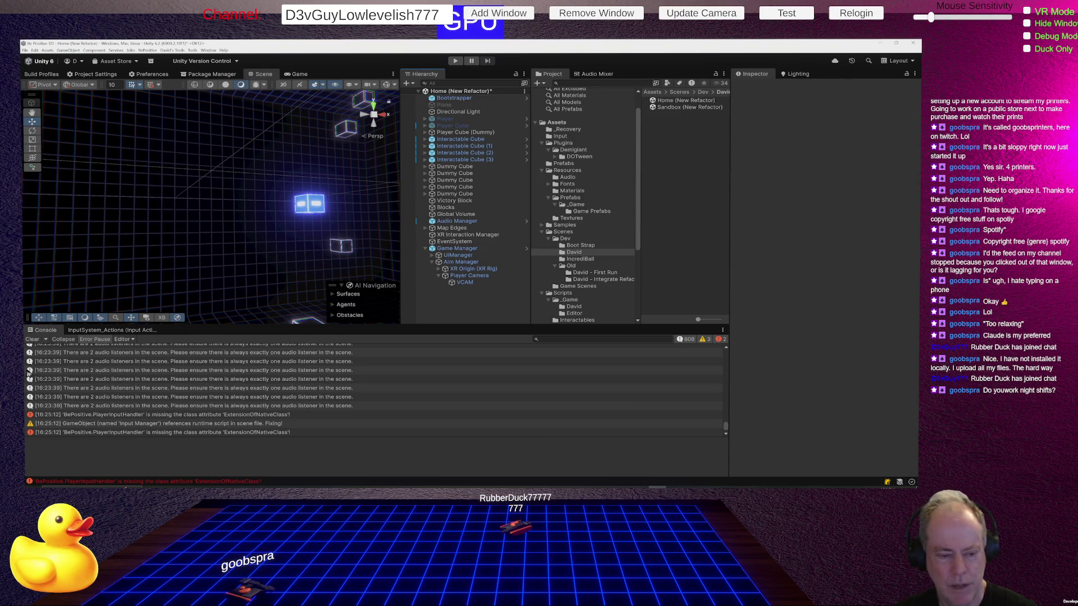
click(32, 339)
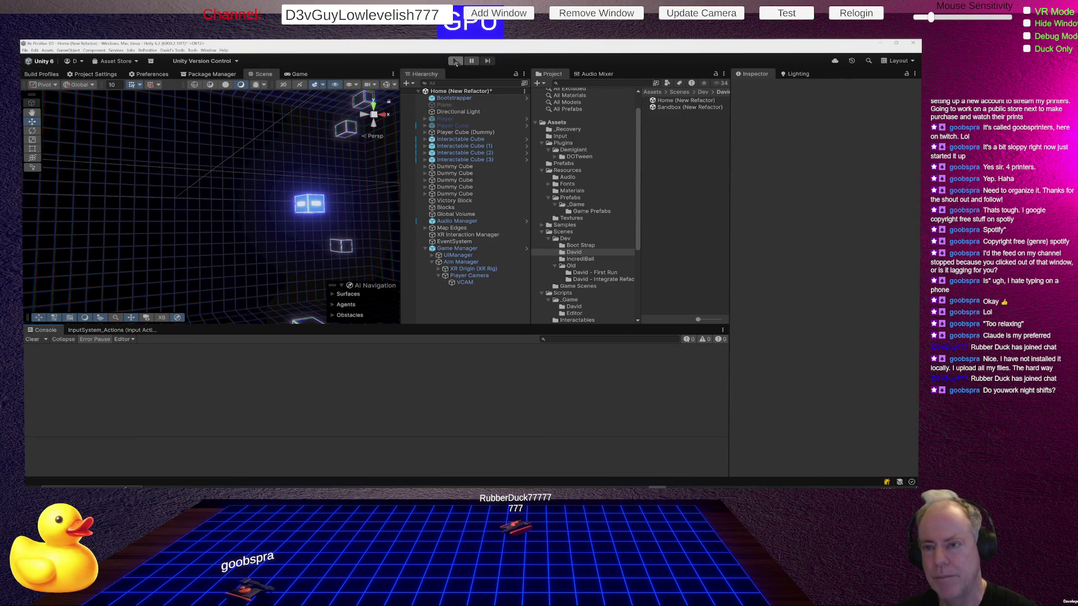
click(456, 59)
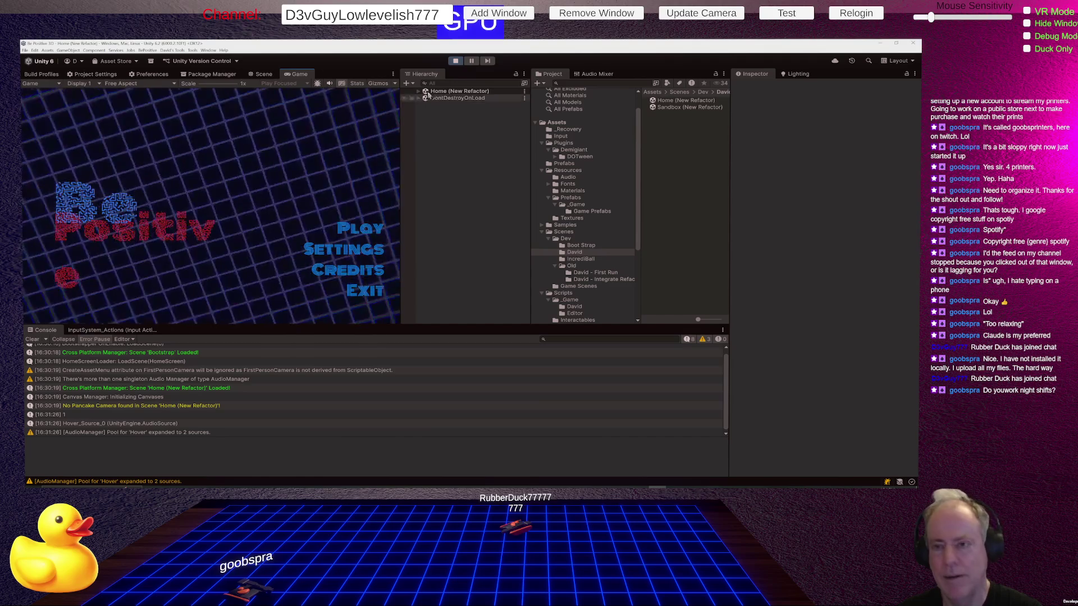
Stop play mode after watching the game's title menu run
click(456, 63)
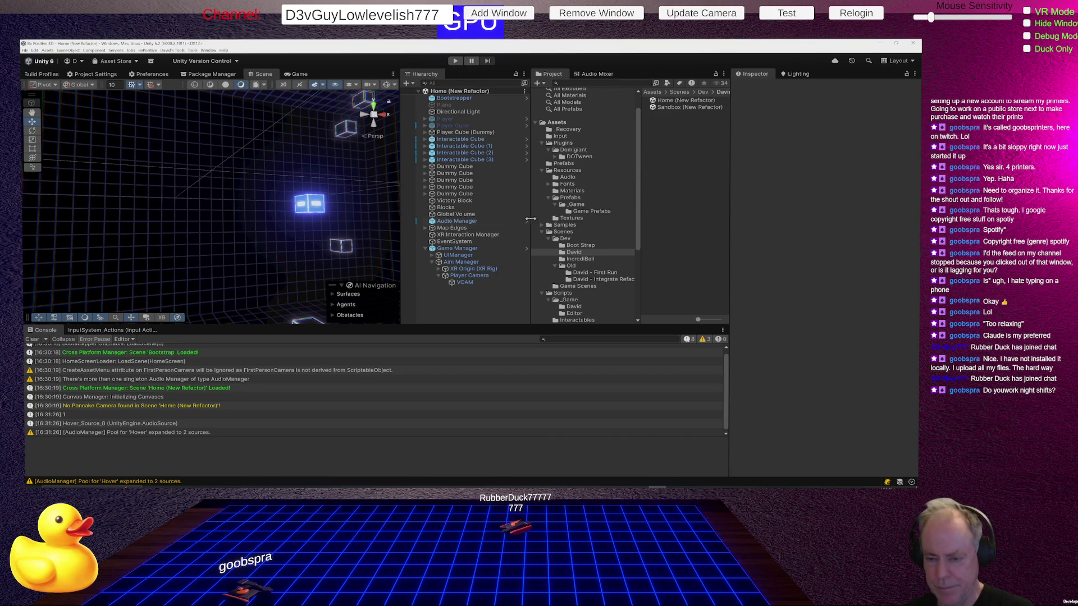
Delete Game Manager and its children from the Home scene and save it
right_click(470, 250)
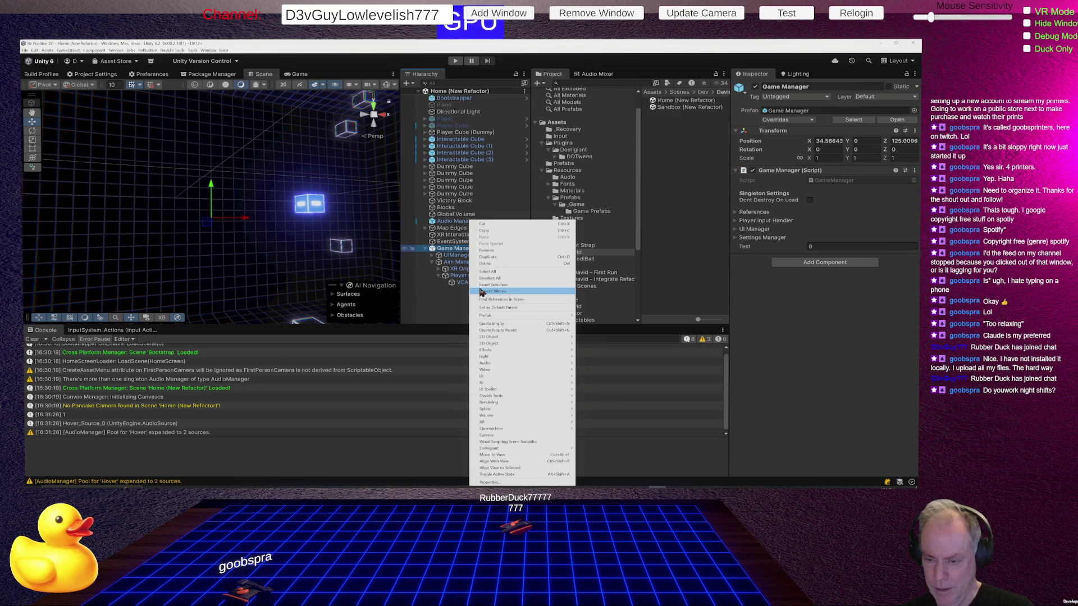
click(427, 313)
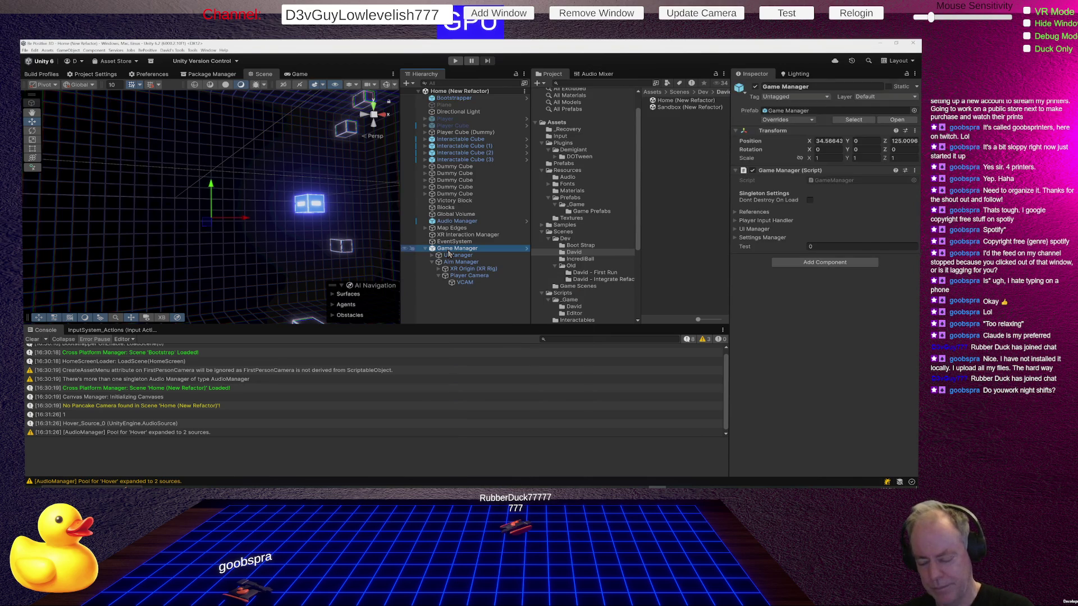
key(Delete)
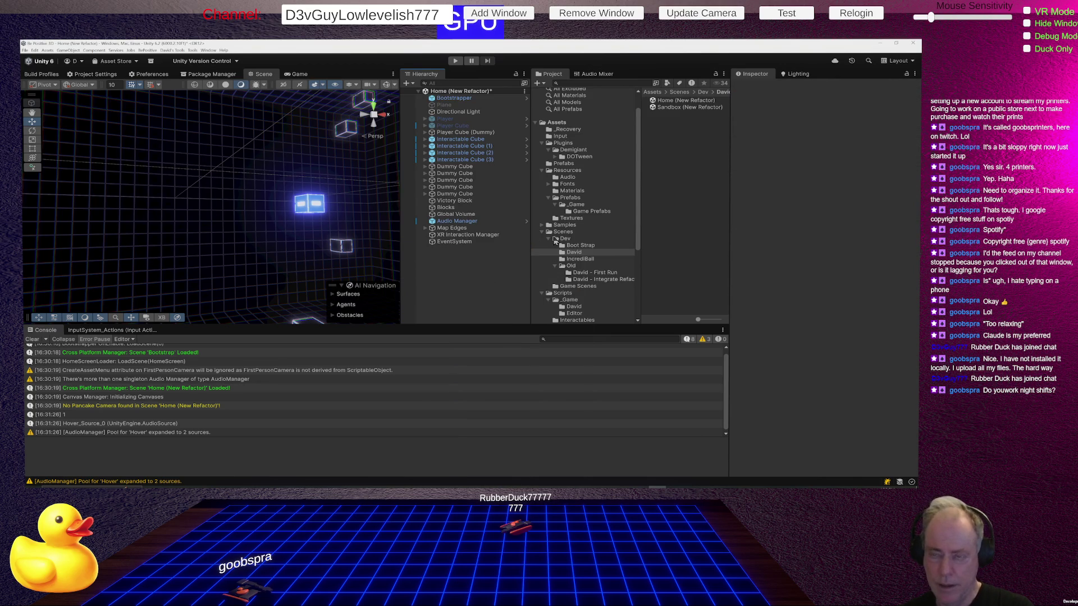
key(ctrl+s)
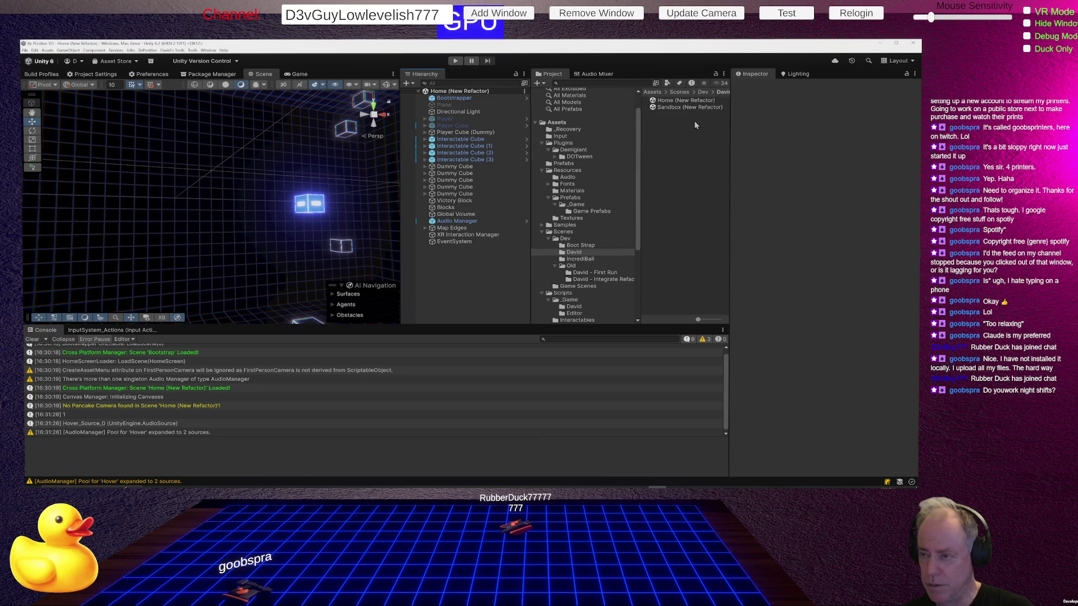
Open the Bootstrap scene from the Boot Strap folder and show the prefabs in Resources/Prefabs/_Game
click(582, 245)
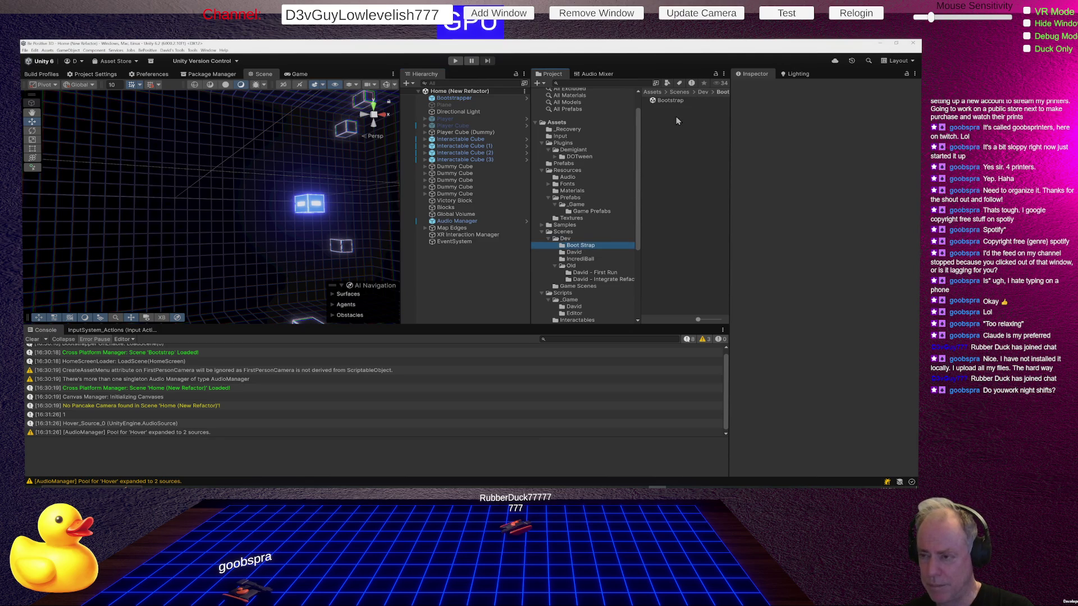
double_click(671, 102)
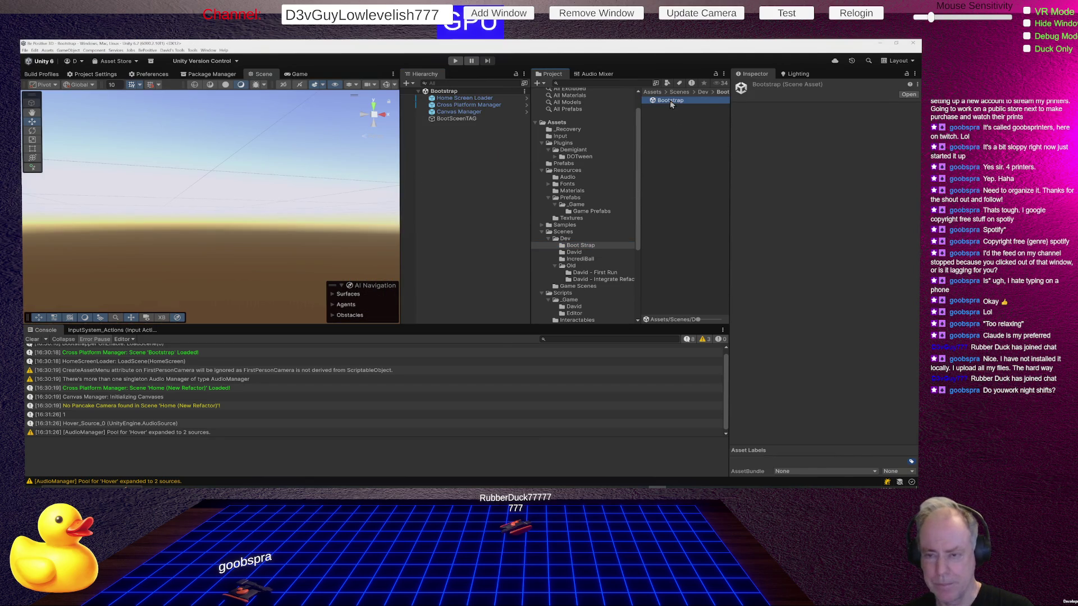
right_click(446, 140)
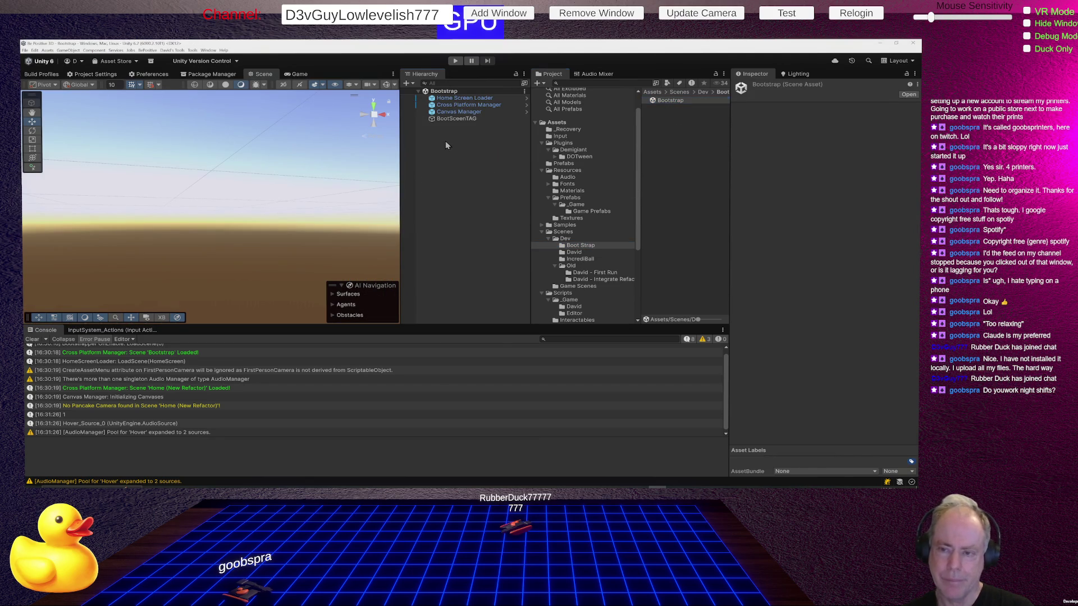
click(429, 147)
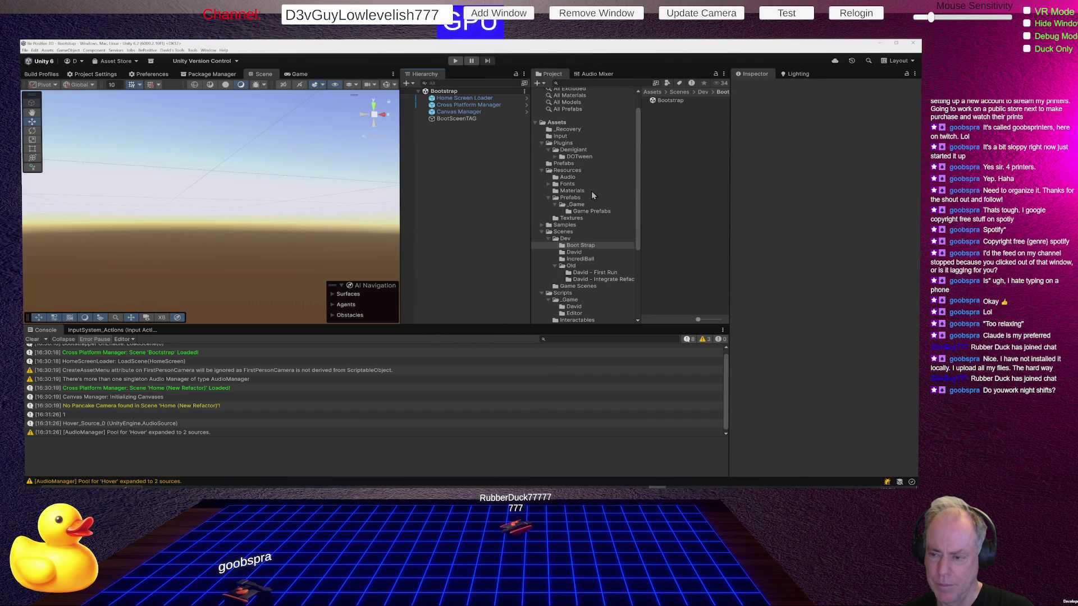
scroll(595, 194, down, 3)
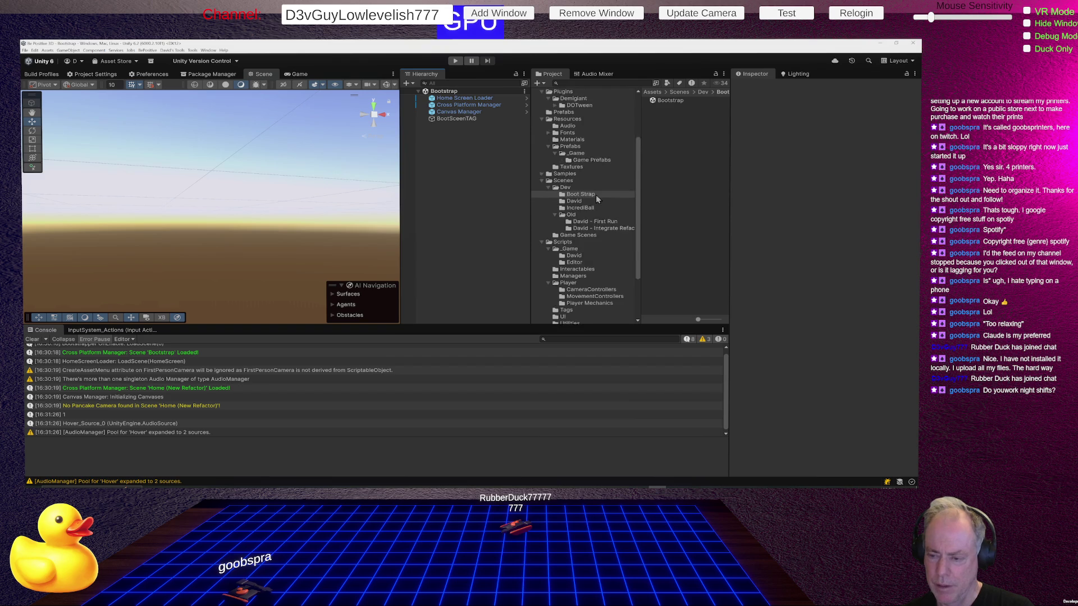
scroll(596, 198, up, 2)
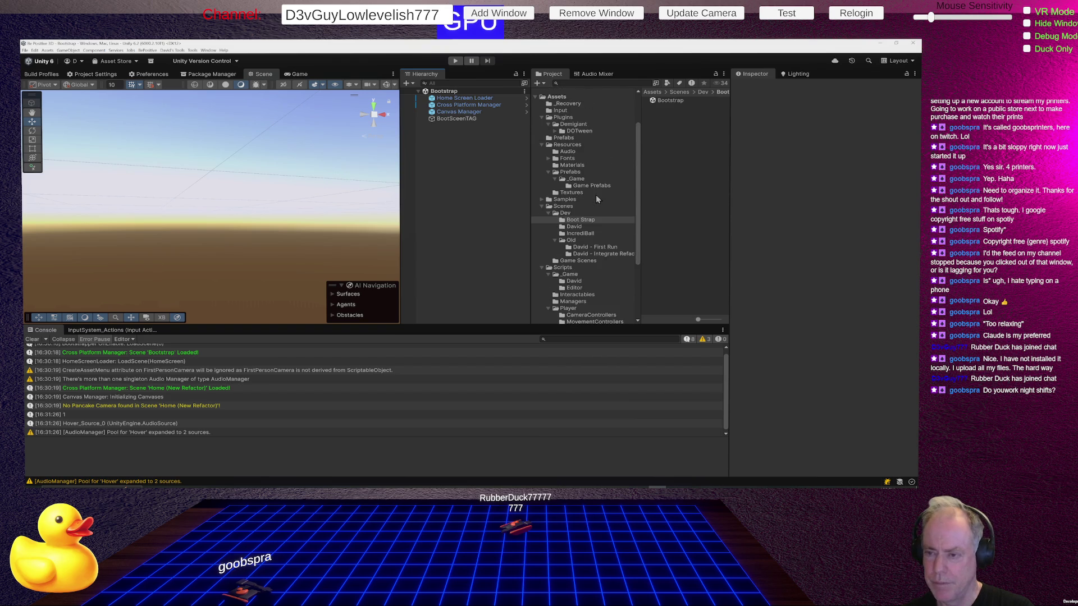
click(575, 179)
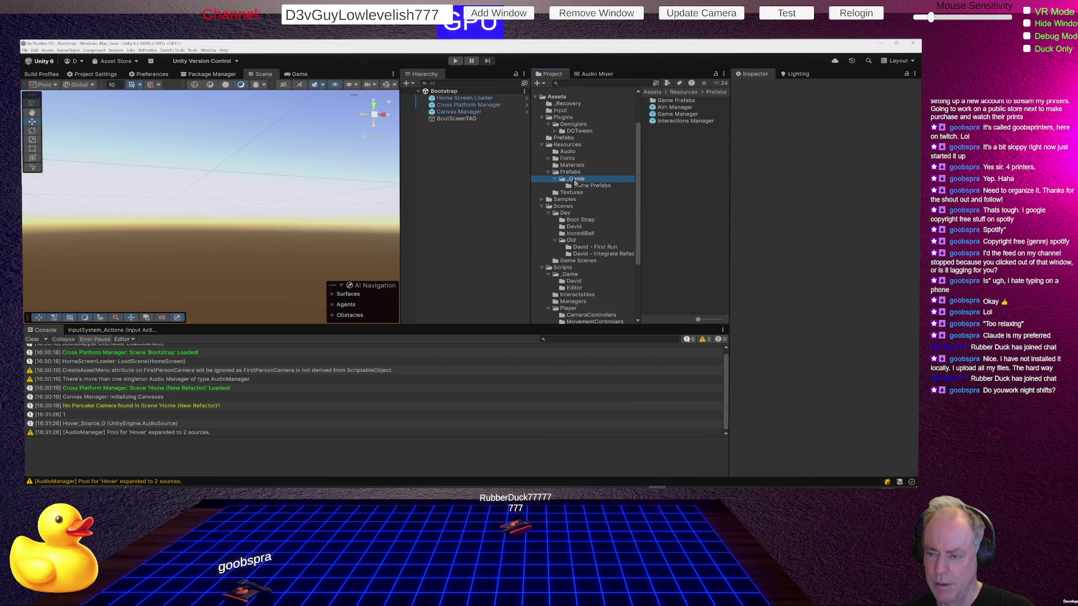
Add the Game Manager prefab to the Bootstrap scene above Home Screen Loader and save the scene
mouse_move(679, 115)
mouse_down()
mouse_move(530, 163)
mouse_move(472, 163)
mouse_up()
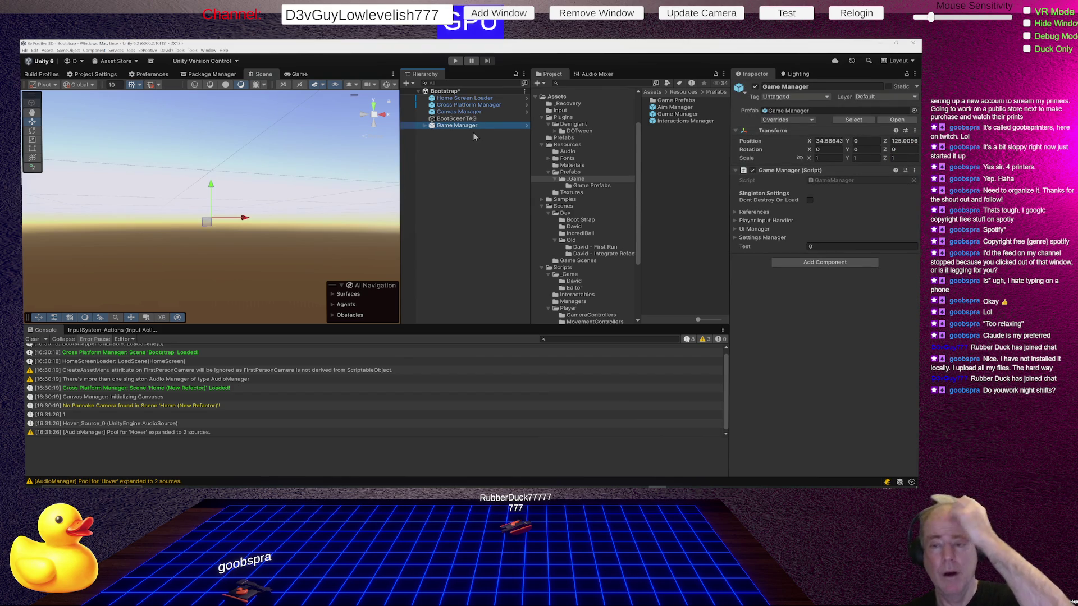
drag(465, 126, 470, 96)
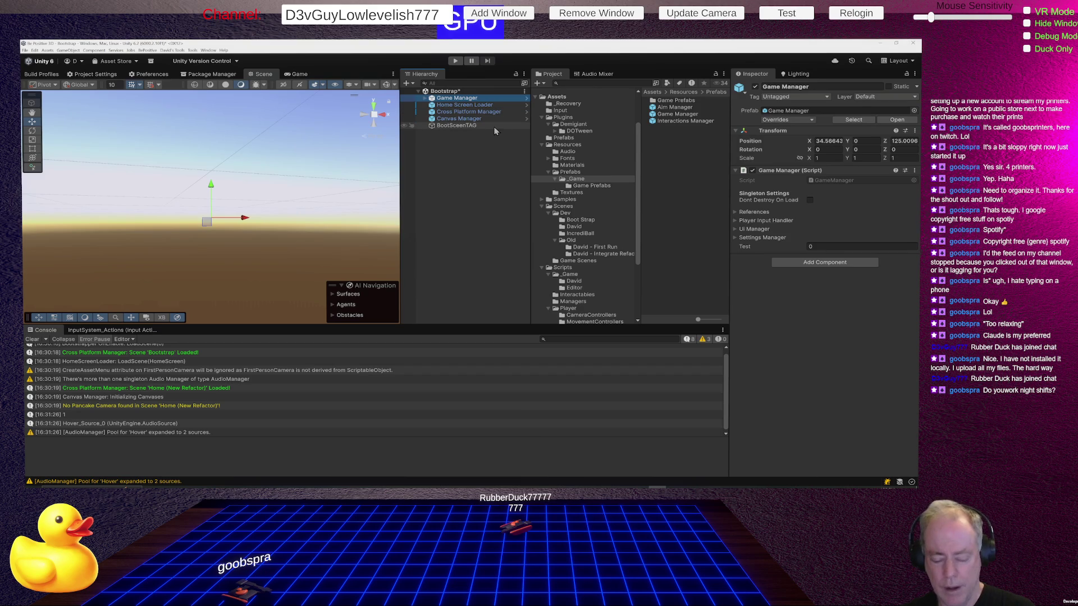
key(ctrl+s)
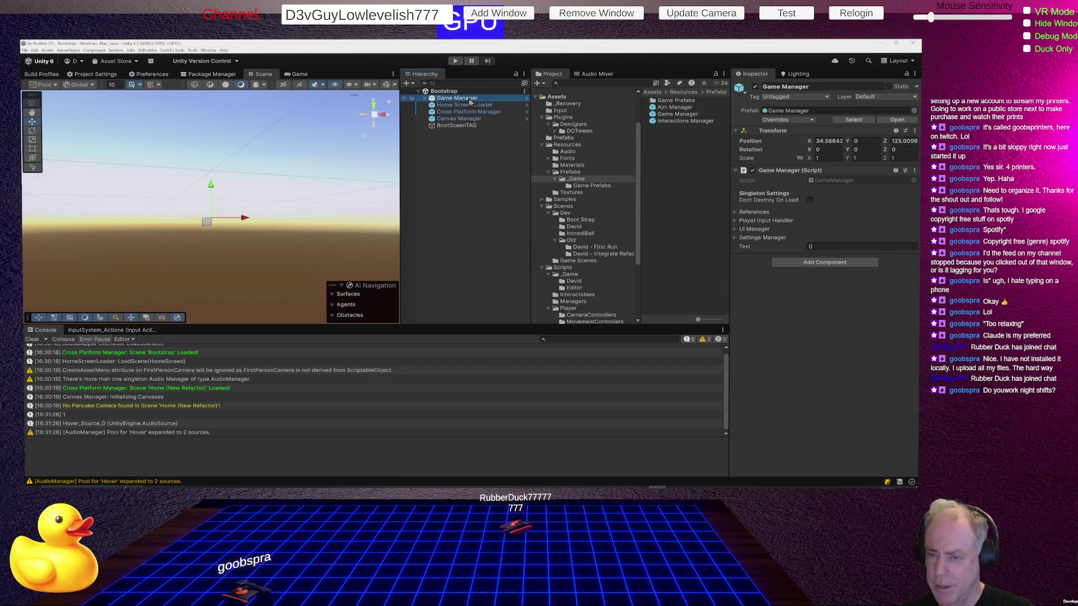
Inspect Home Screen Loader and Game Manager, then open the GameManager script in the code editor
click(472, 106)
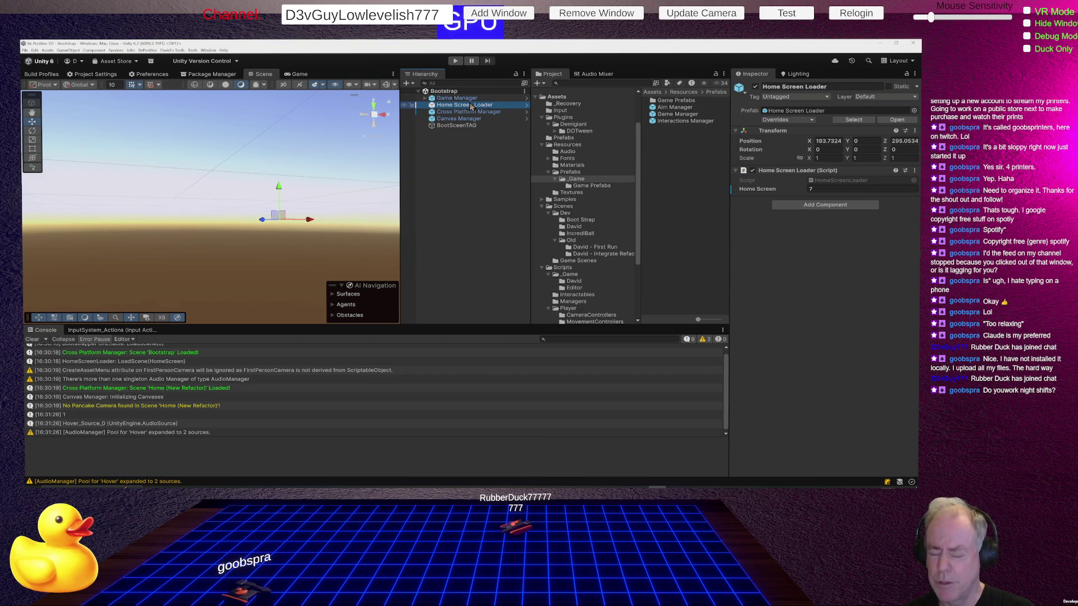
click(466, 98)
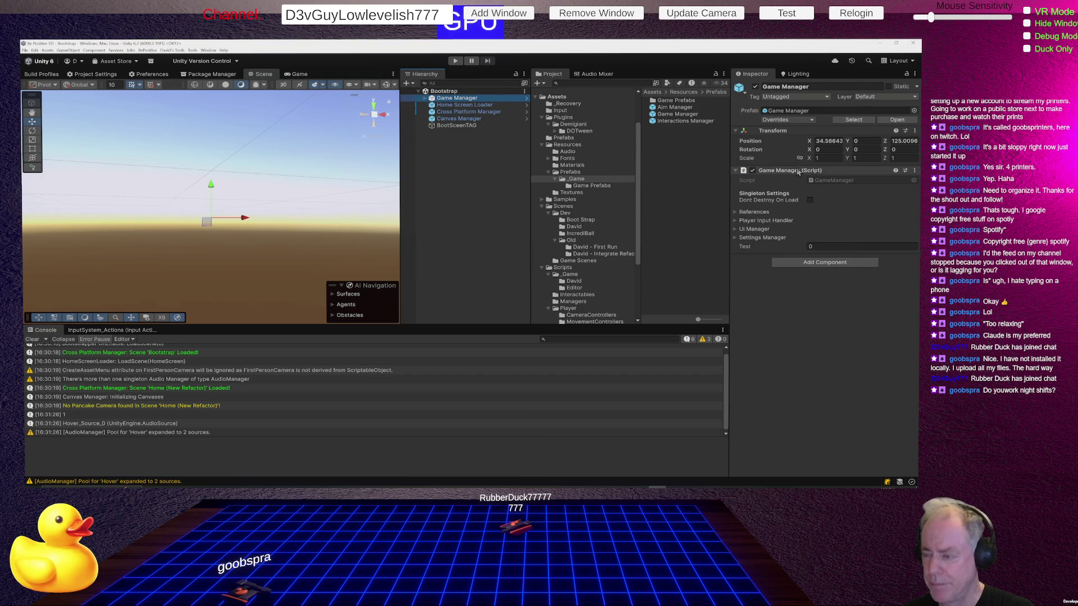
double_click(827, 181)
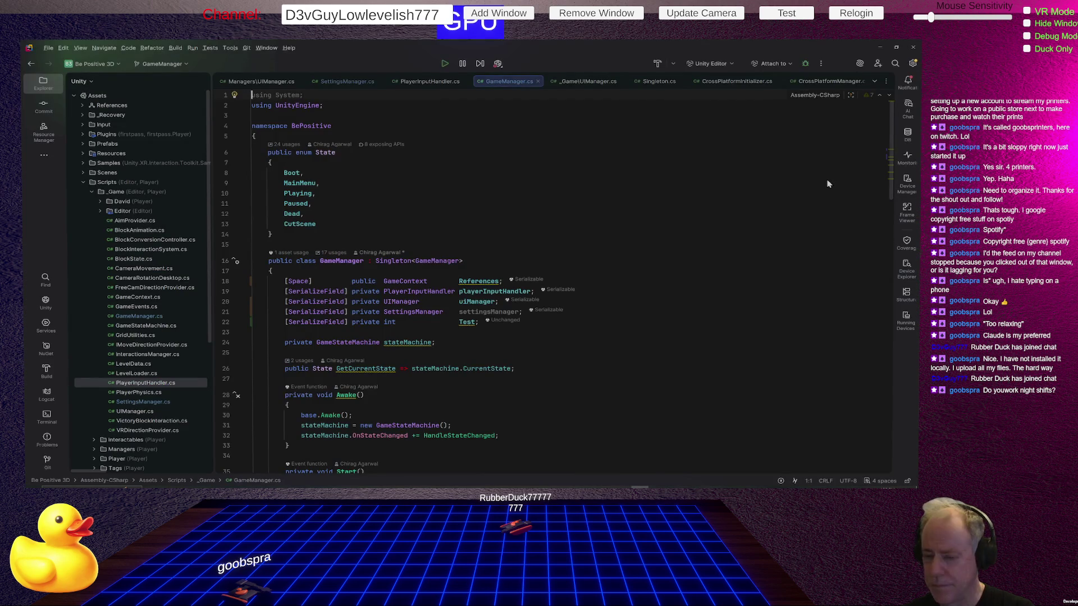
Reopen GameManager.cs from the Unity Inspector and highlight the usages of the Boot state
key(alt+Tab)
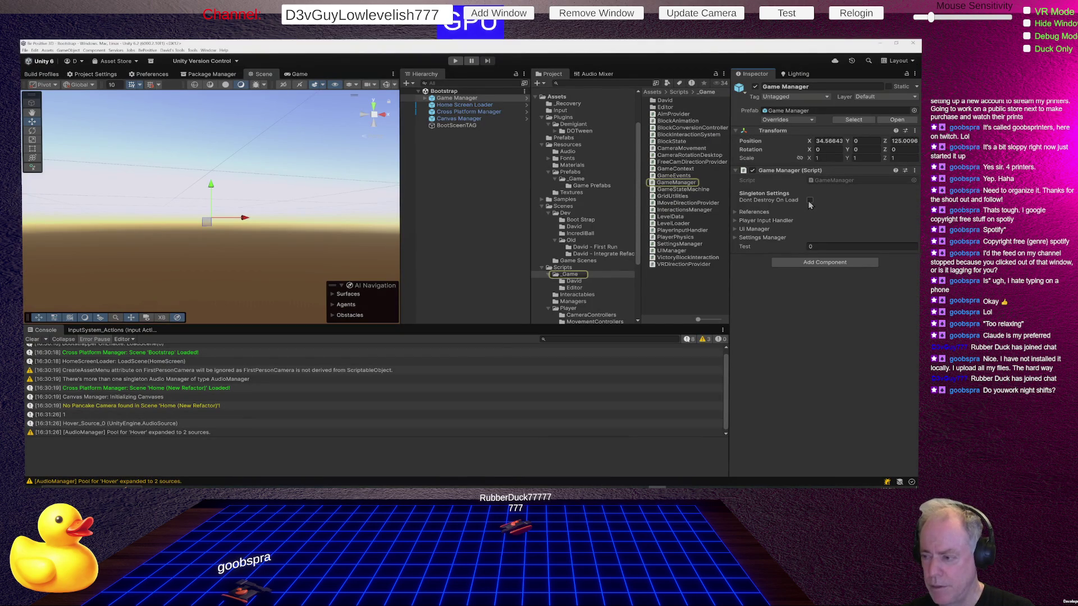
double_click(840, 180)
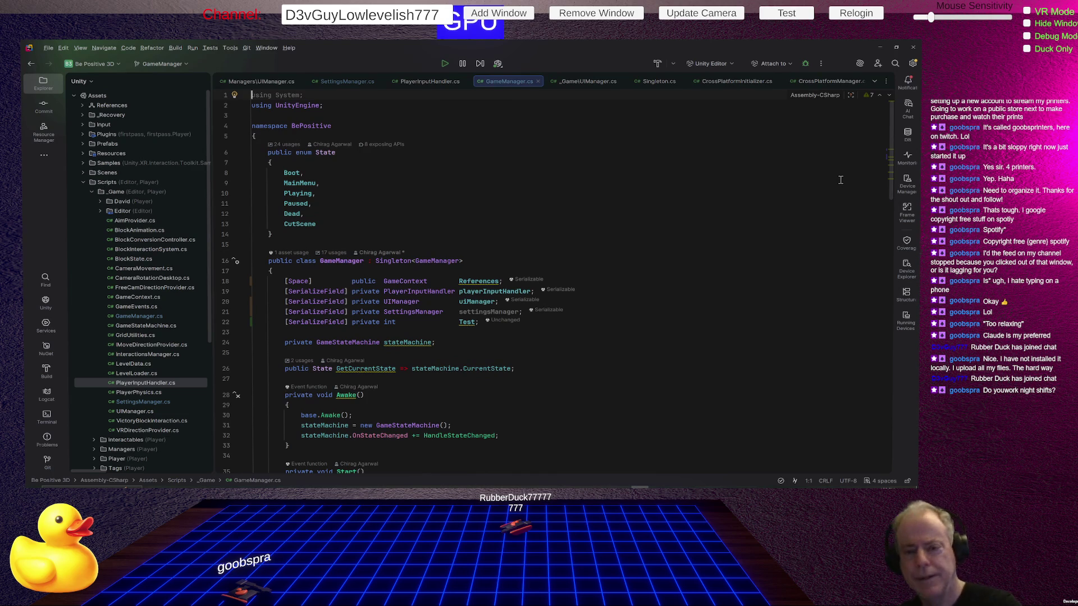
click(304, 172)
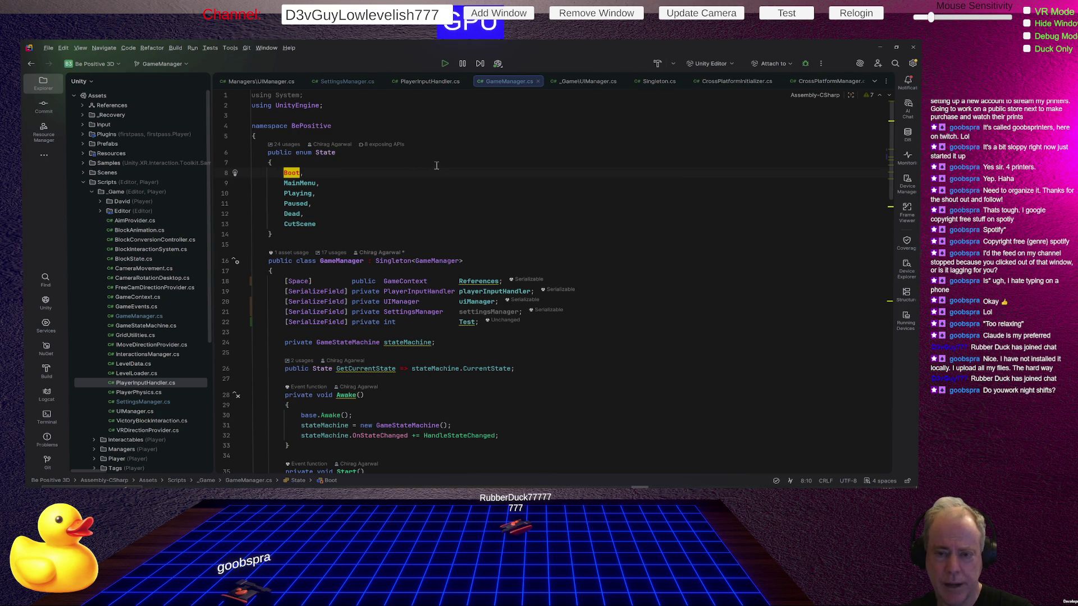
Highlight the usages of the stateMachine field in Awake
scroll(473, 154, down, 5)
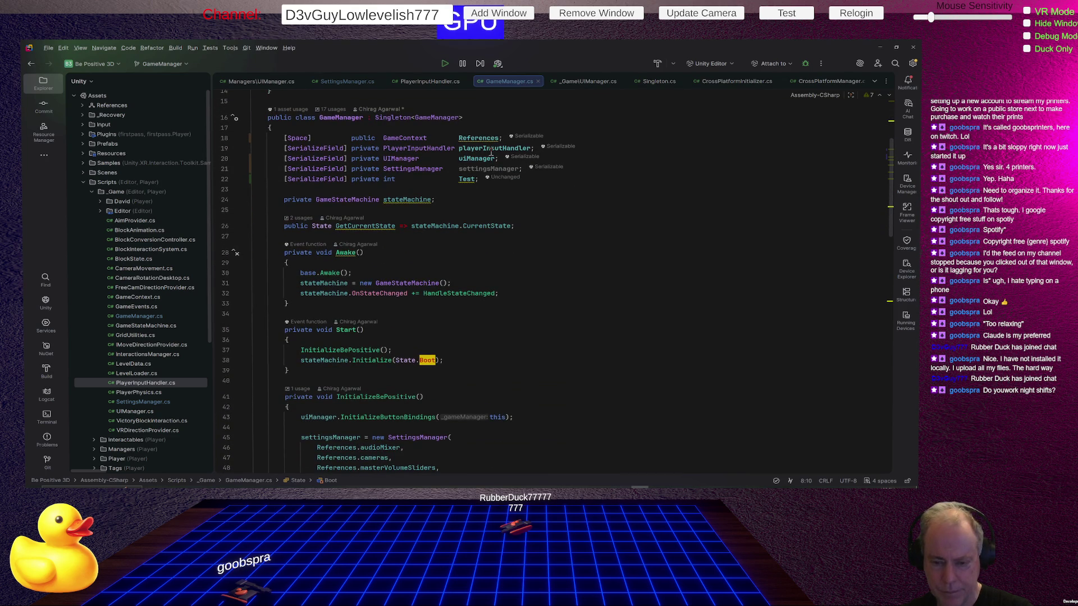
mouse_move(421, 364)
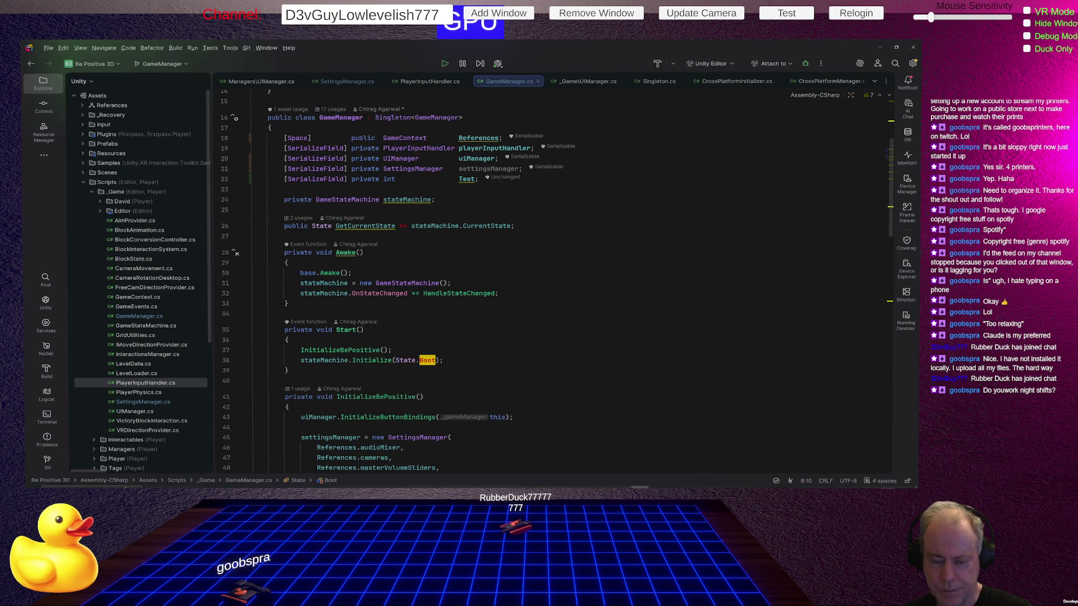
click(327, 283)
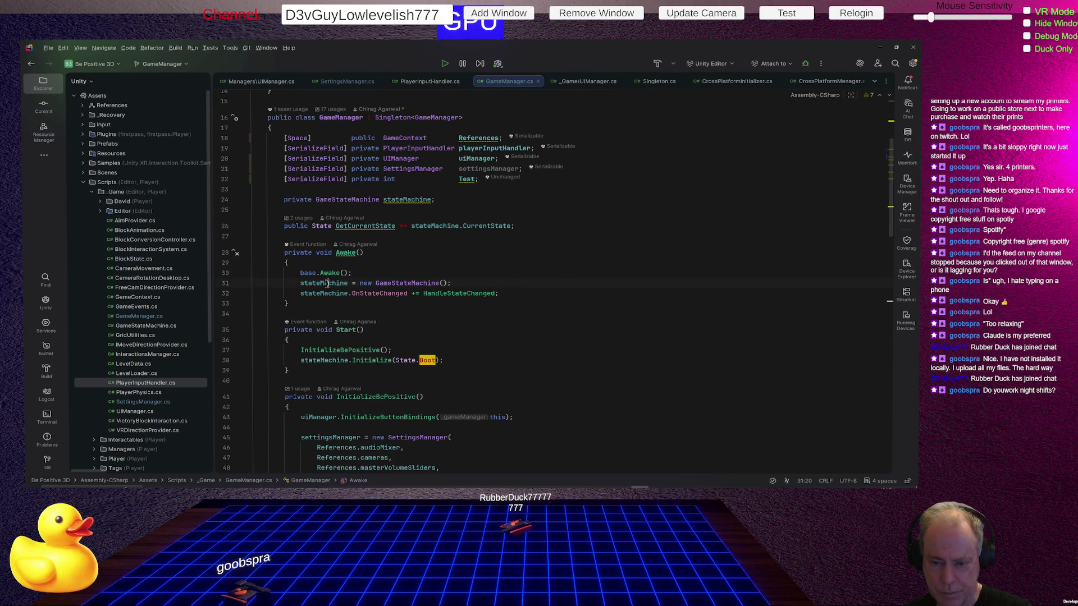
Go to the GameStateMachine class definition and highlight its uses of State
click(410, 283)
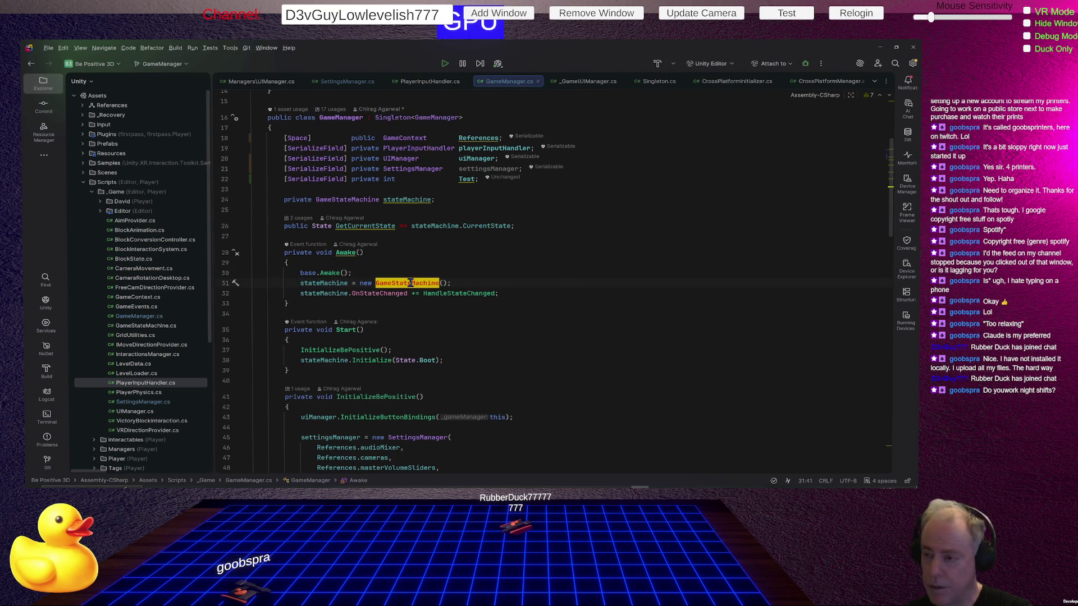
ctrl+click(411, 283)
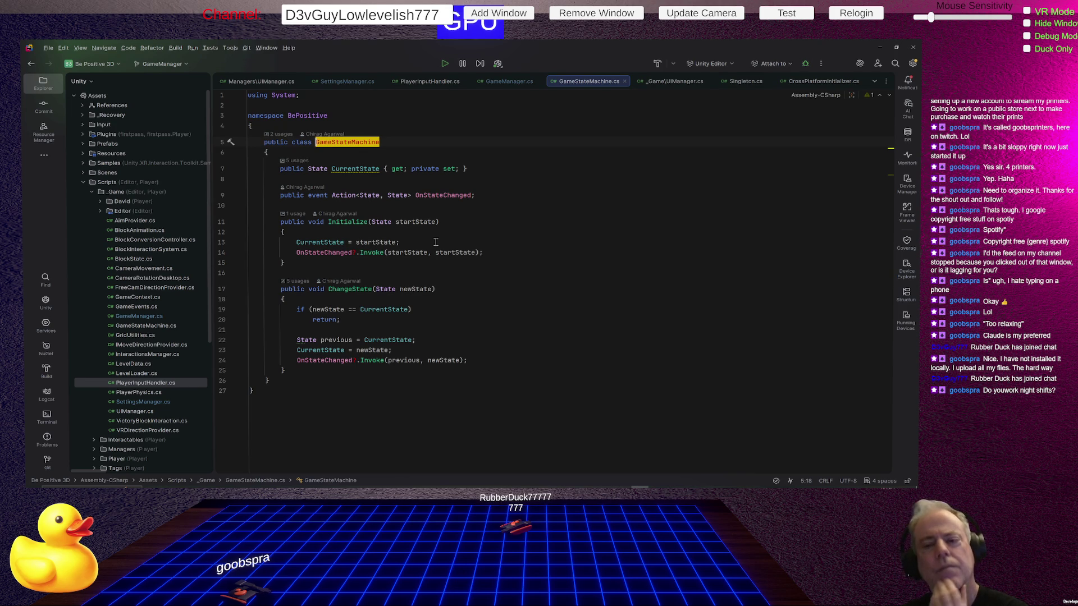
click(316, 169)
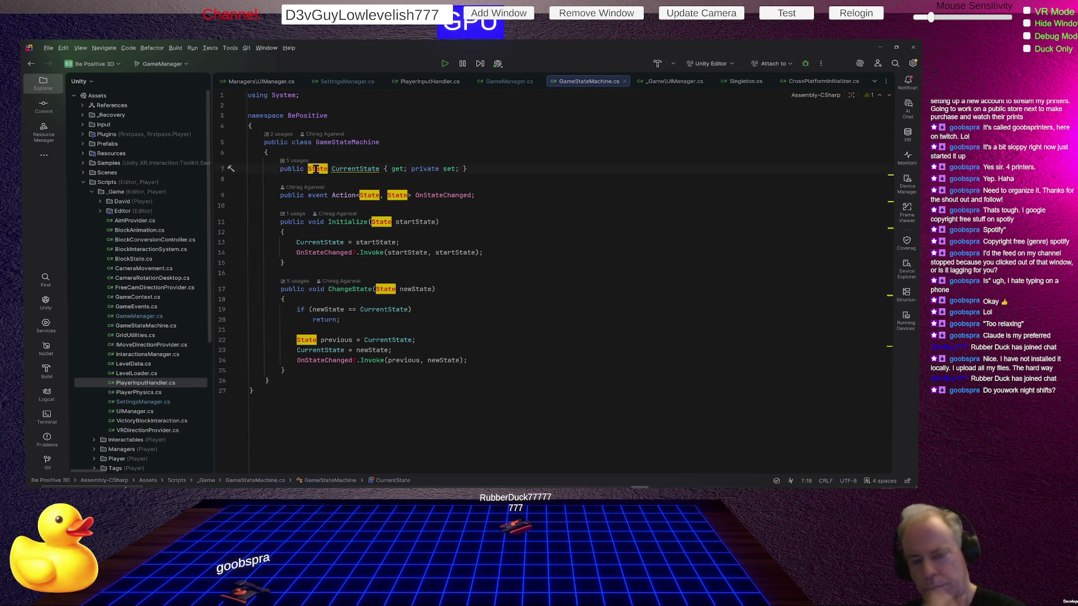
Jump to the State enum in GameManager.cs, check GameStateMachine.cs, then return to GameManager.cs
ctrl+click(316, 169)
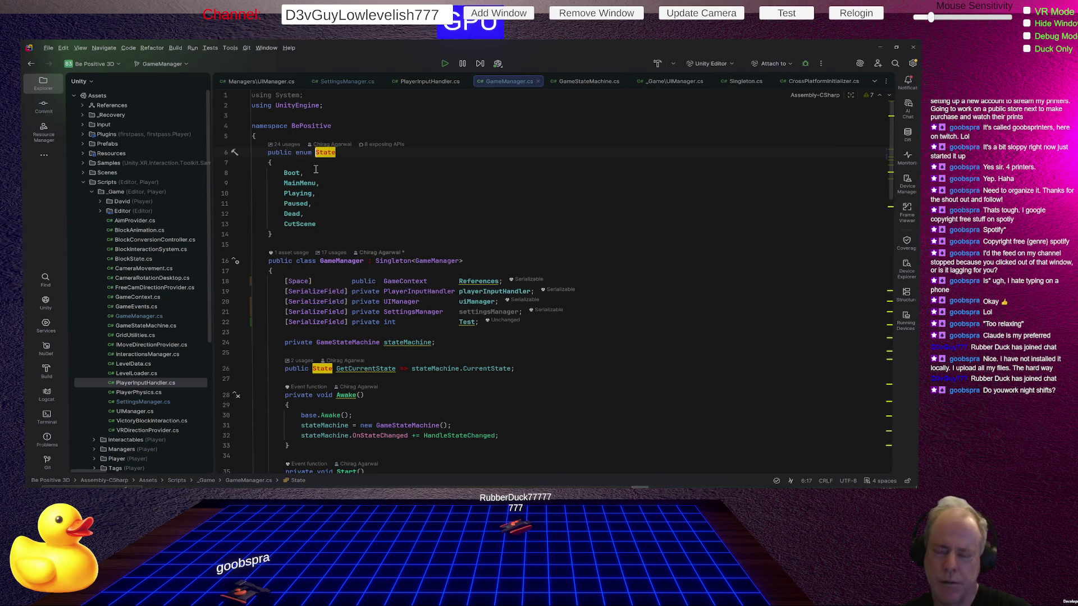
click(584, 84)
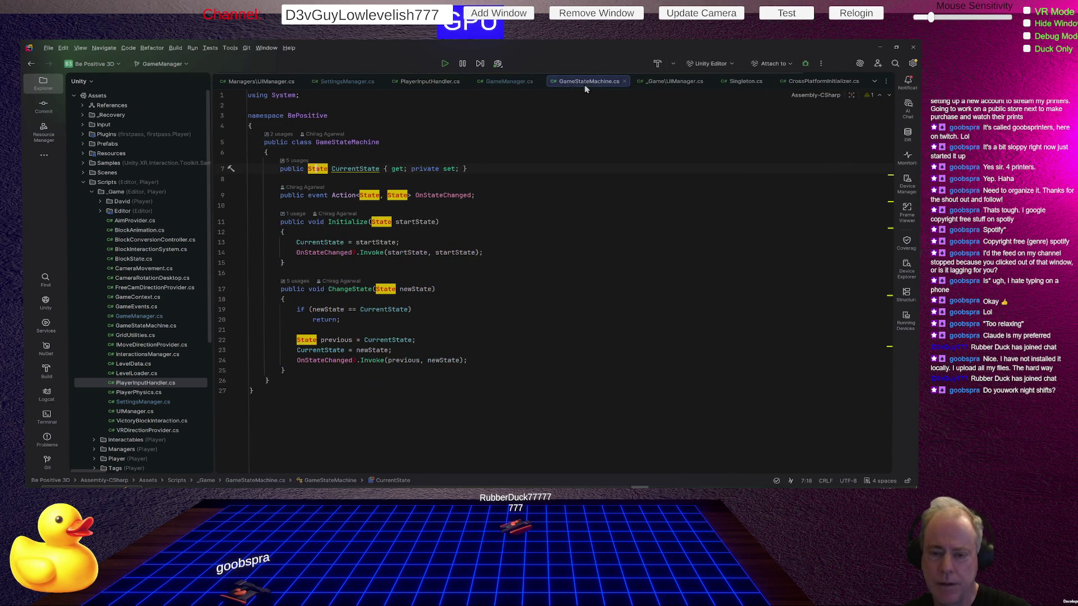
click(517, 83)
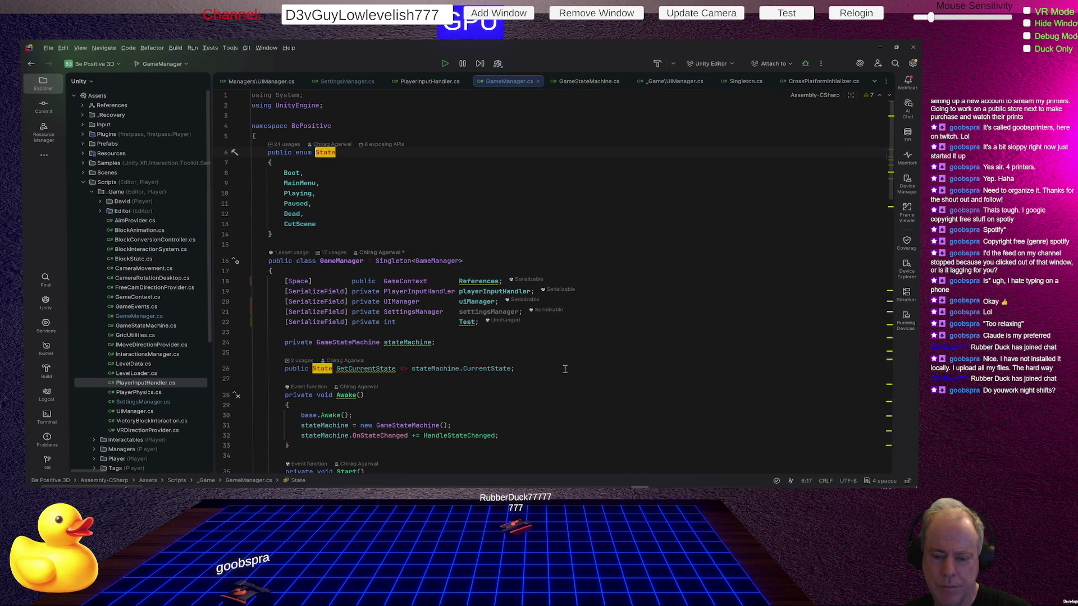
scroll(627, 339, down, 2)
scroll(627, 339, down, 7)
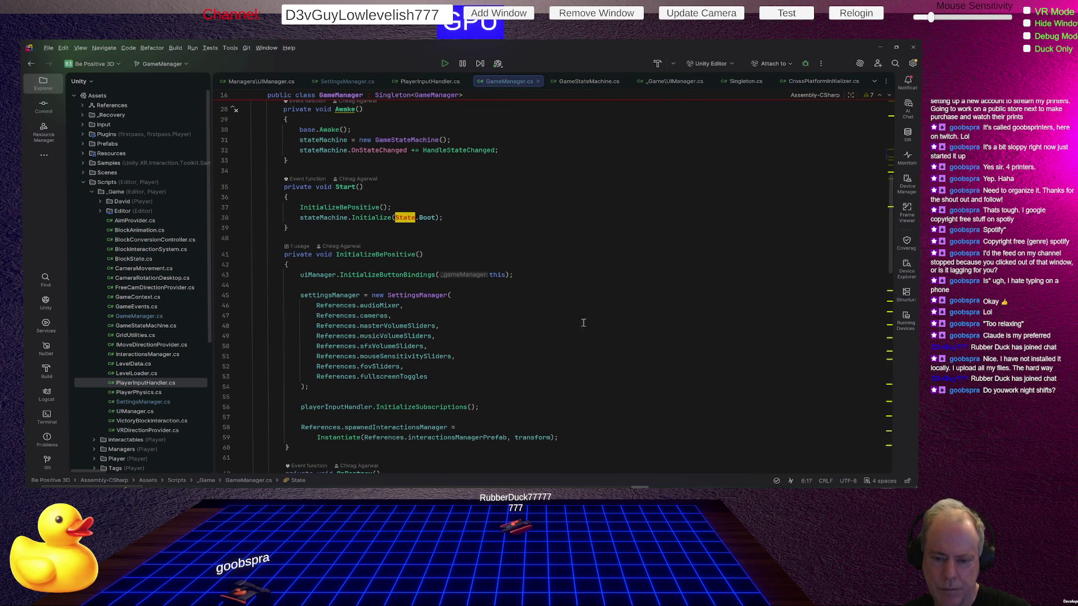
scroll(556, 285, down, 4)
scroll(553, 292, down, 7)
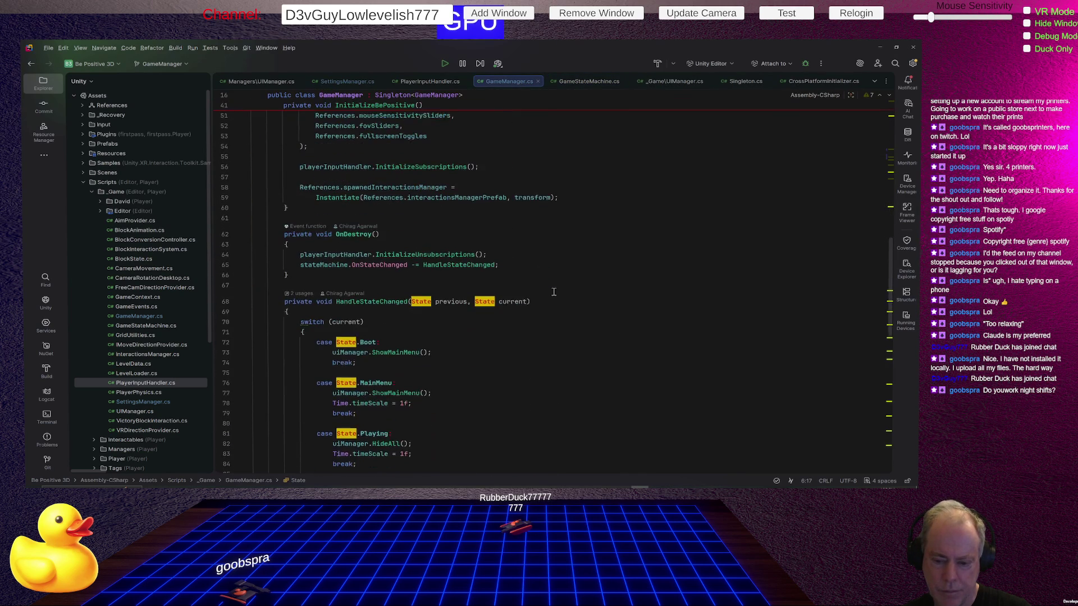
scroll(302, 245, down, 2)
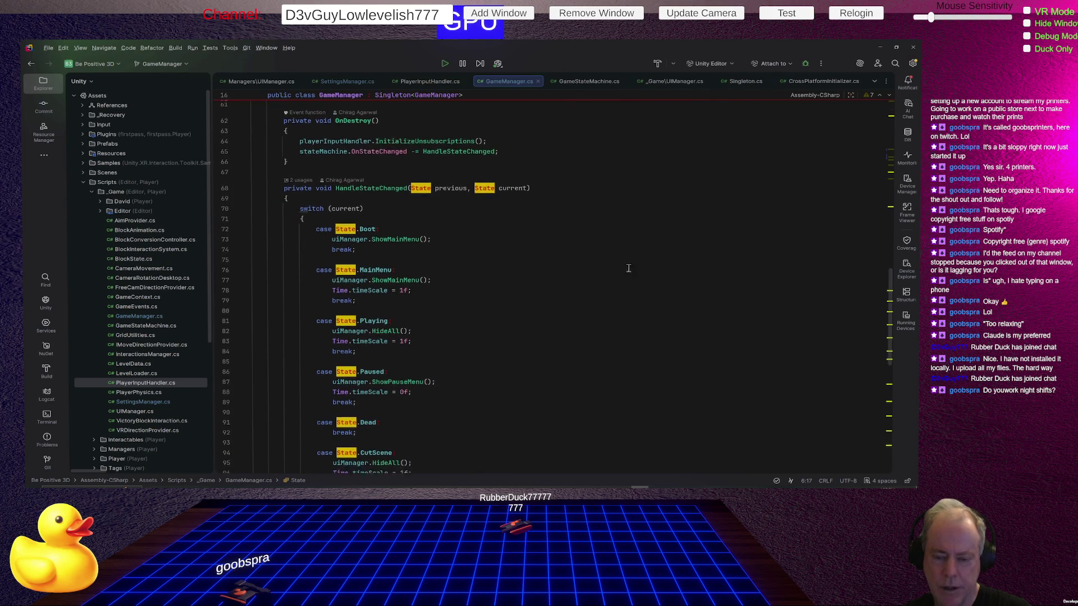
mouse_move(306, 164)
mouse_down()
mouse_move(392, 205)
mouse_move(561, 421)
mouse_move(561, 440)
mouse_up()
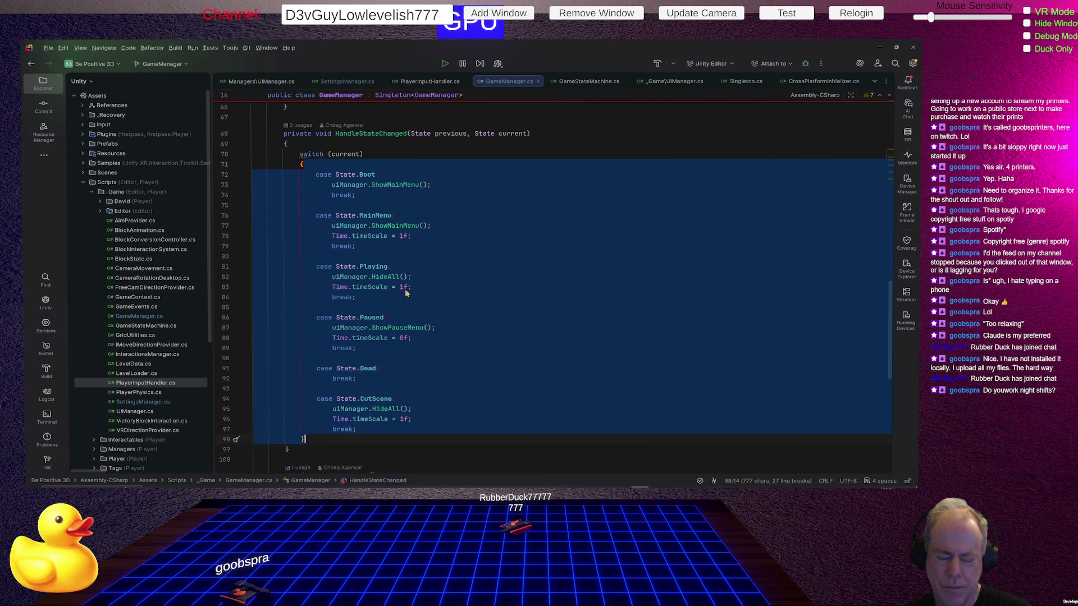
scroll(410, 244, up, 1)
scroll(411, 245, up, 5)
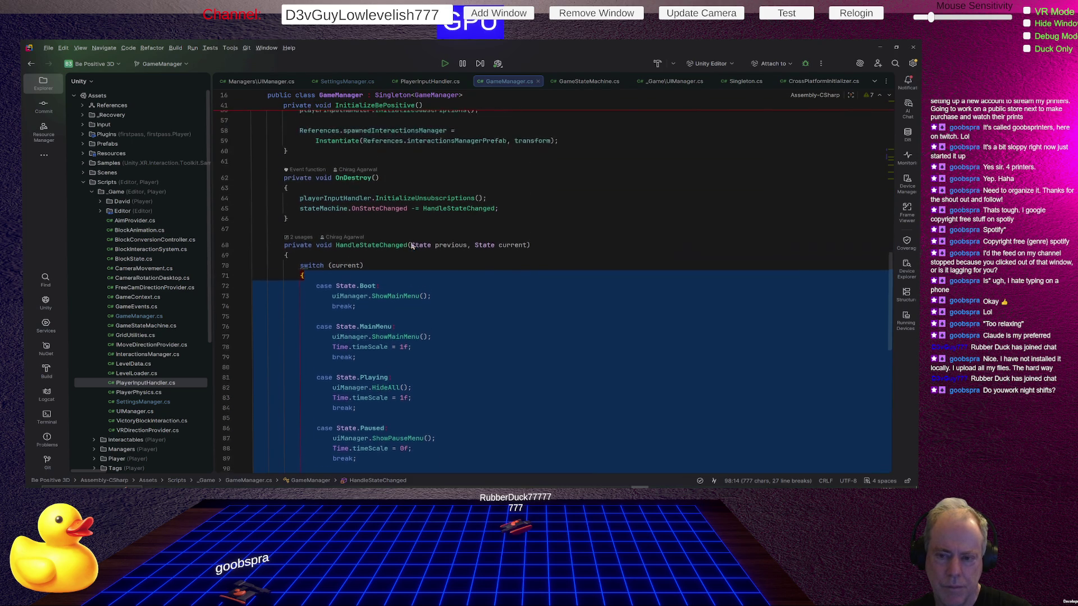
scroll(411, 245, up, 2)
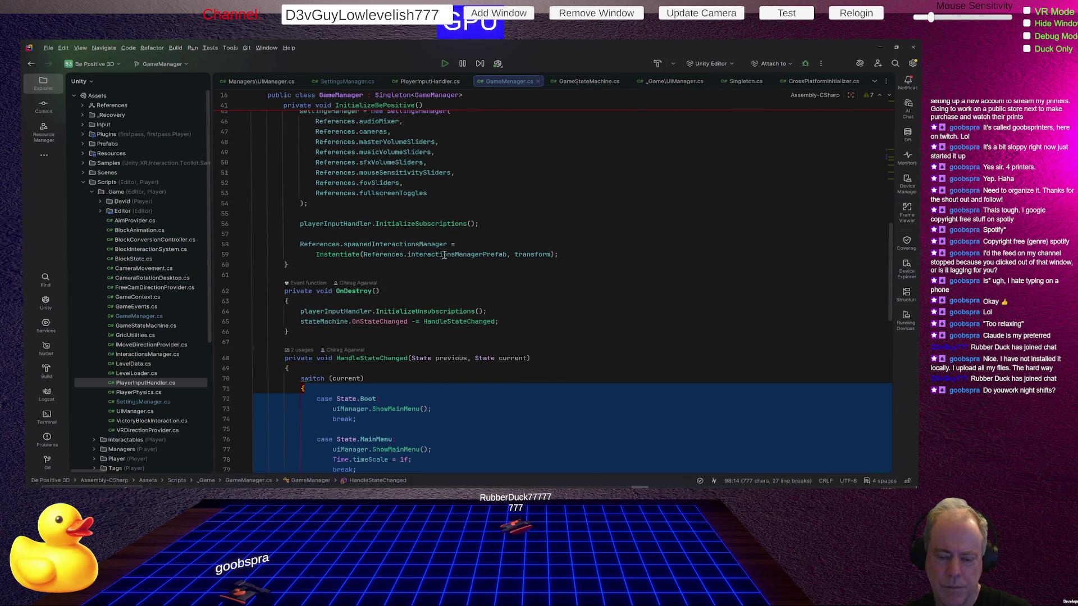
click(412, 302)
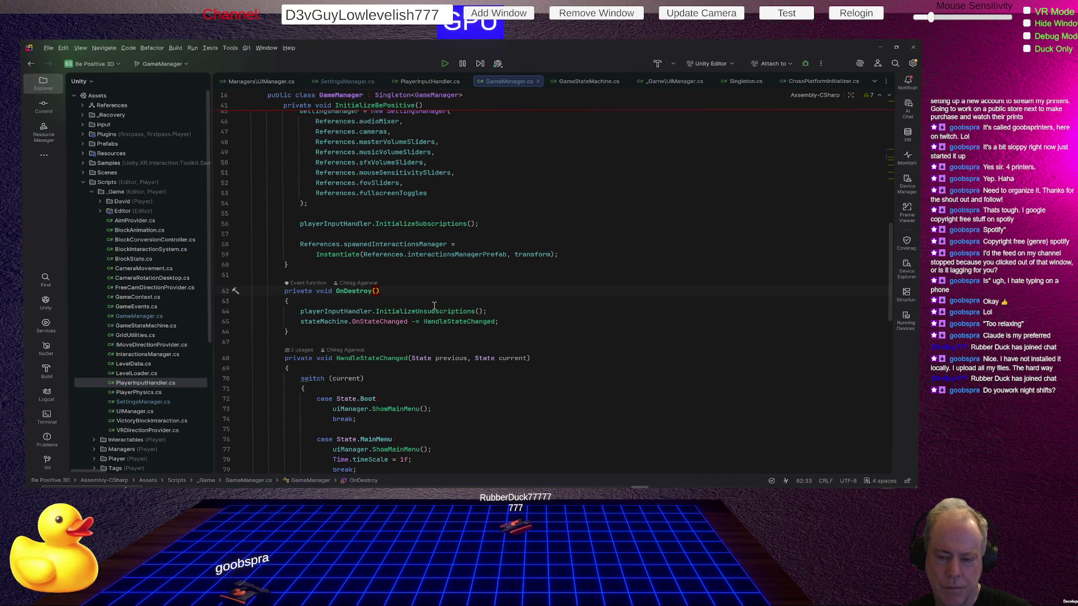
scroll(438, 303, down, 2)
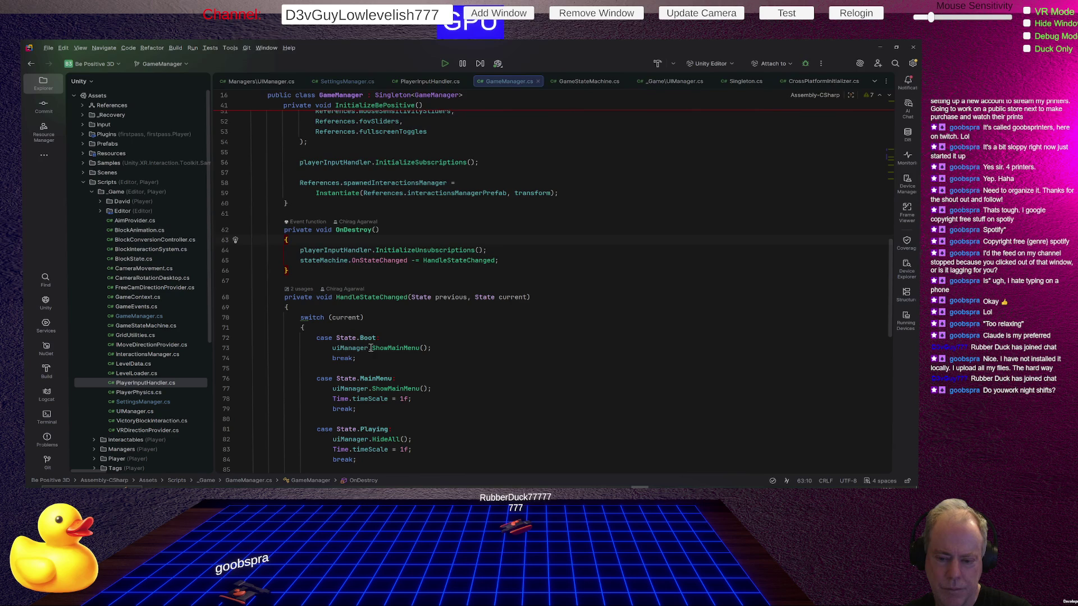
mouse_move(395, 348)
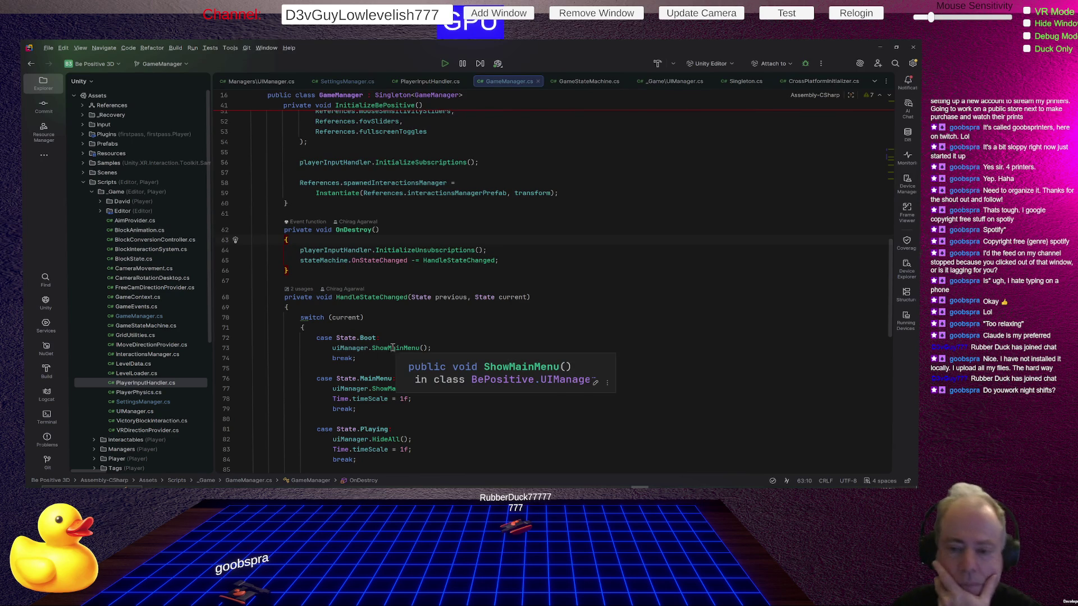
scroll(554, 229, up, 13)
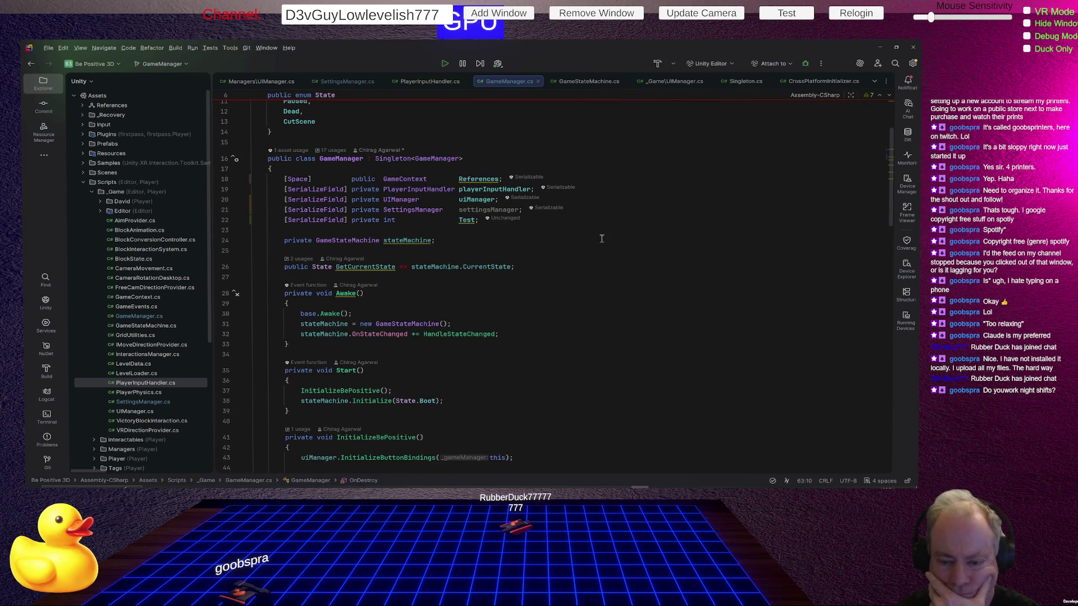
scroll(572, 216, down, 3)
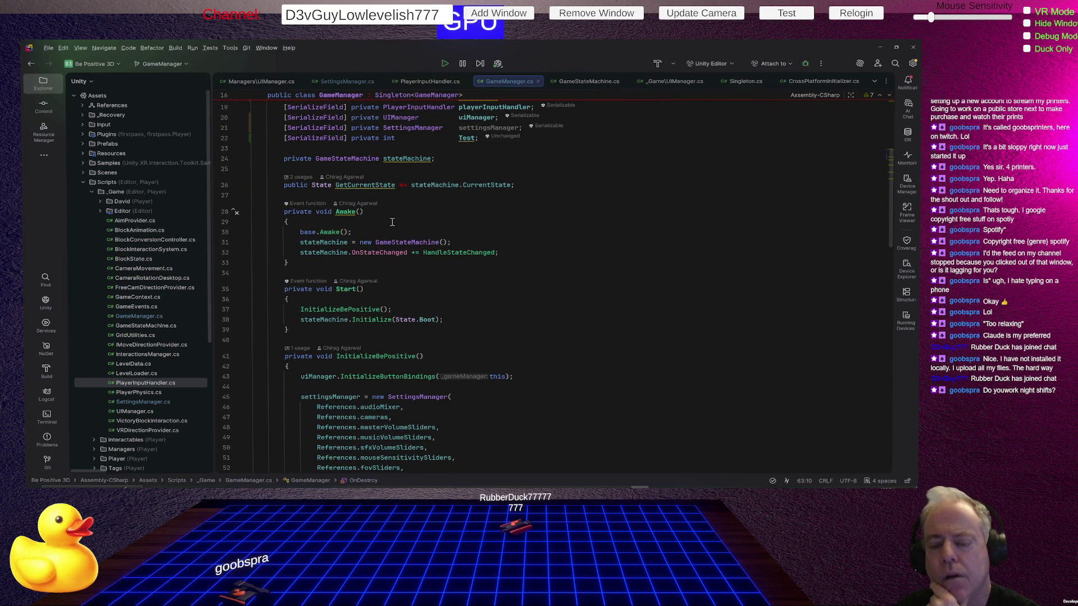
scroll(500, 200, up, 4)
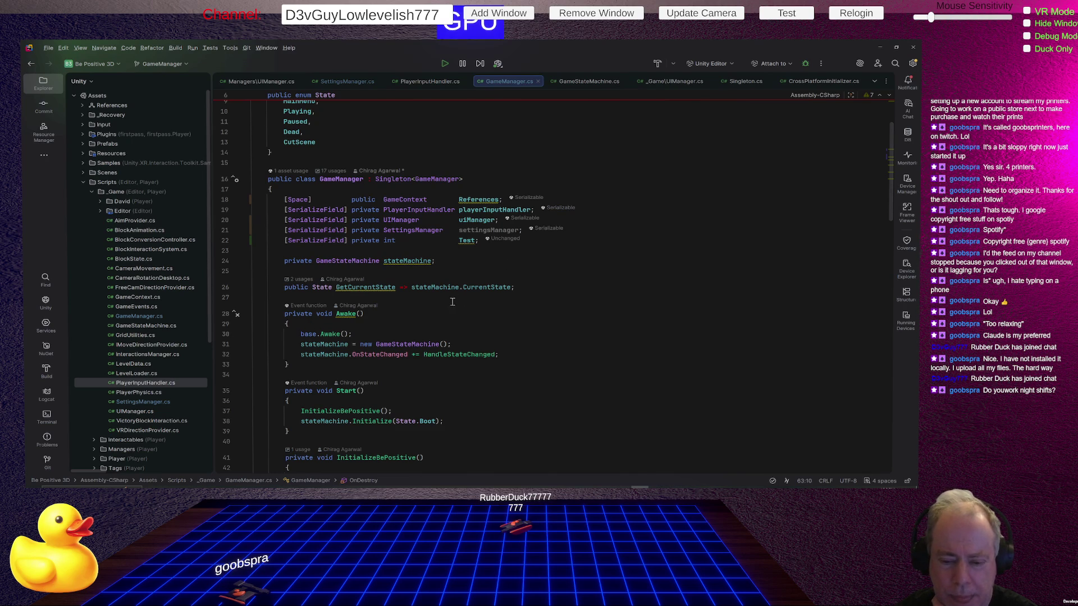
scroll(469, 298, down, 1)
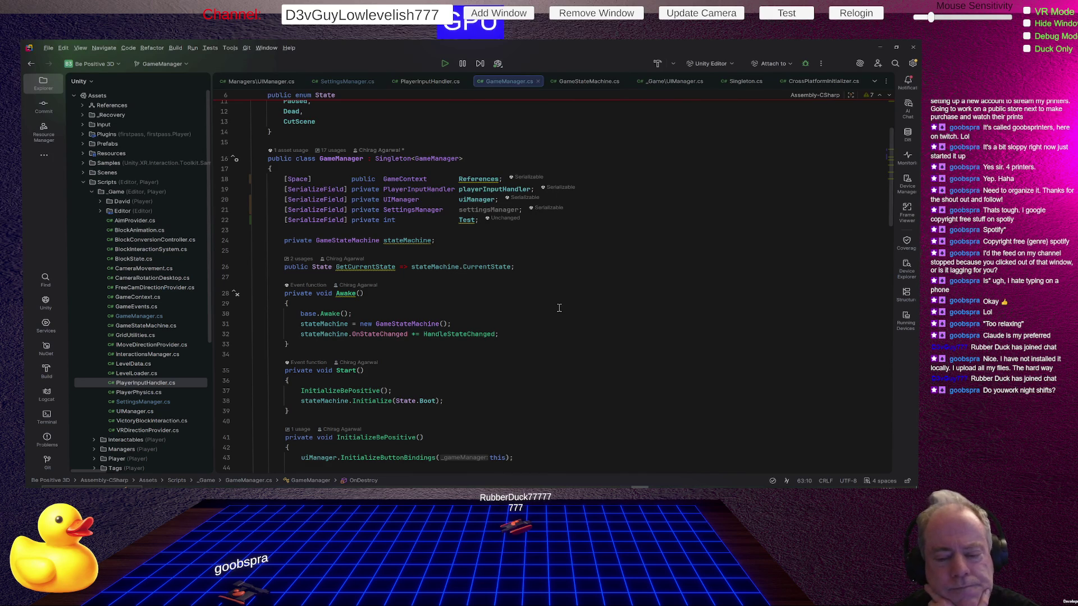
scroll(559, 308, down, 2)
scroll(559, 308, down, 3)
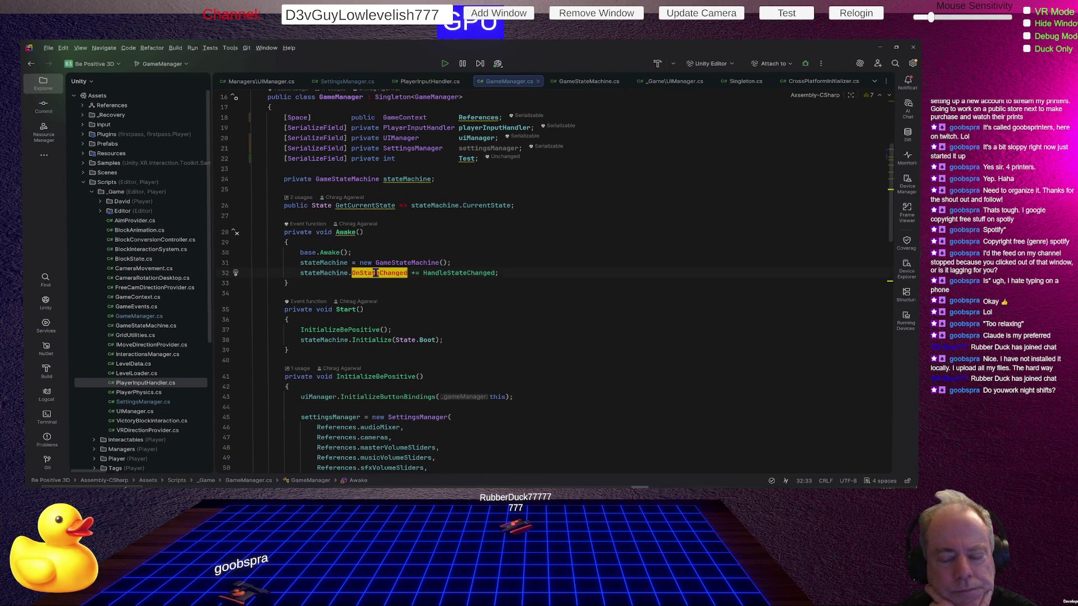
Highlight the stateMachine field and go to the OnStateChanged declaration in GameStateMachine.cs
click(323, 274)
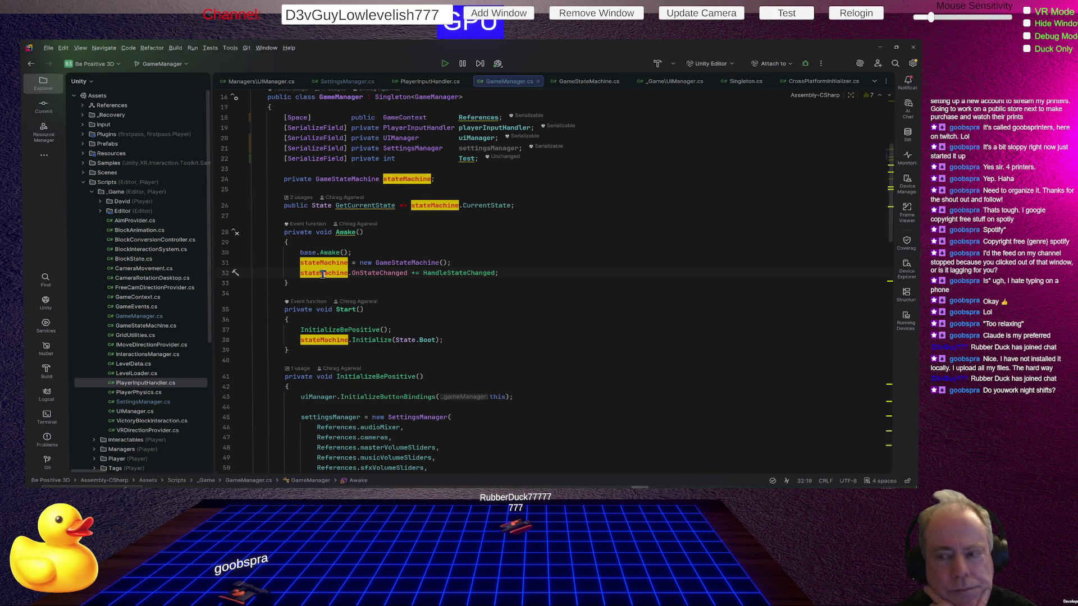
ctrl+click(379, 274)
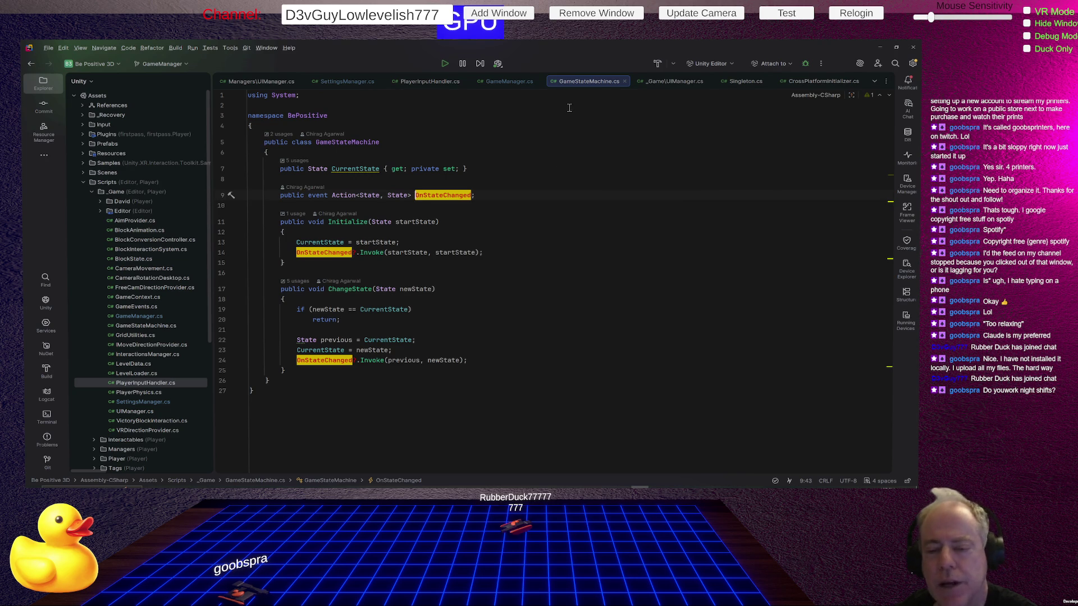
Back in GameManager.cs, select the entire HandleStateChanged switch block
click(512, 81)
scroll(549, 258, down, 20)
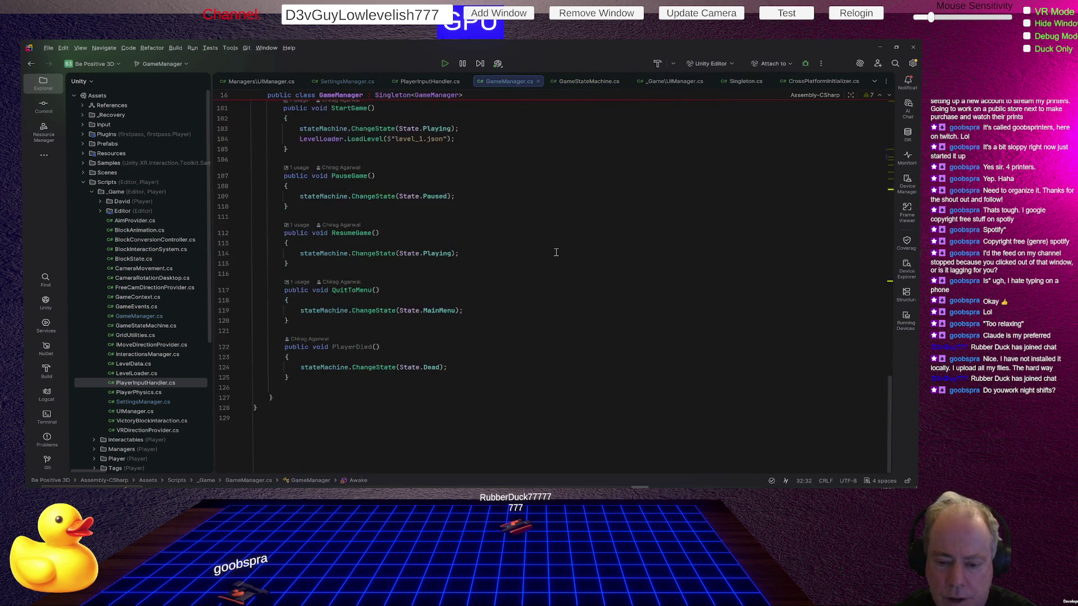
scroll(549, 258, up, 12)
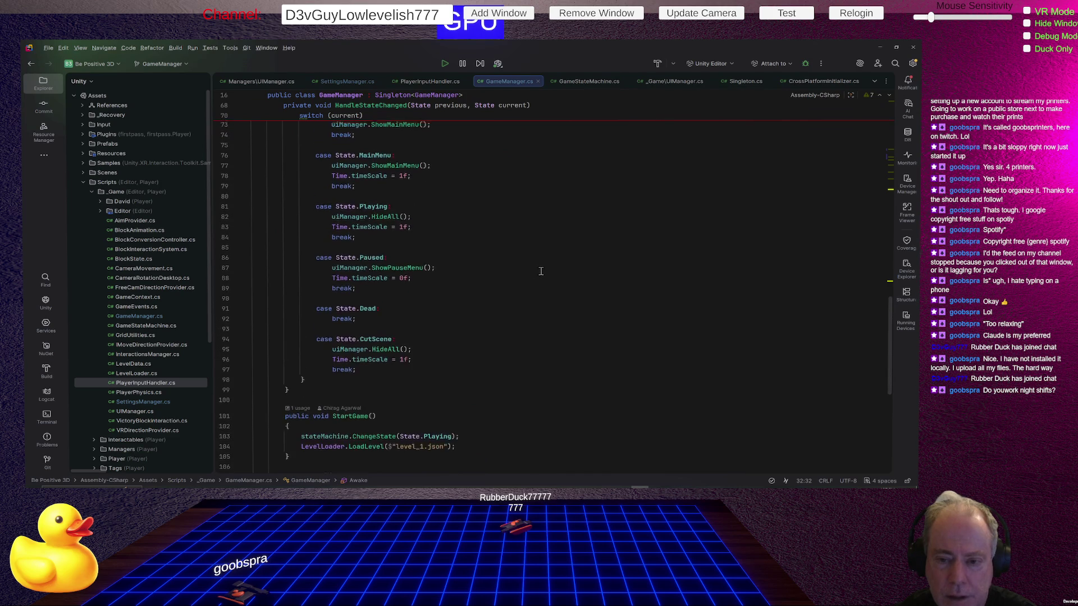
mouse_move(292, 164)
mouse_down()
mouse_move(365, 199)
mouse_move(505, 433)
mouse_move(541, 447)
mouse_up()
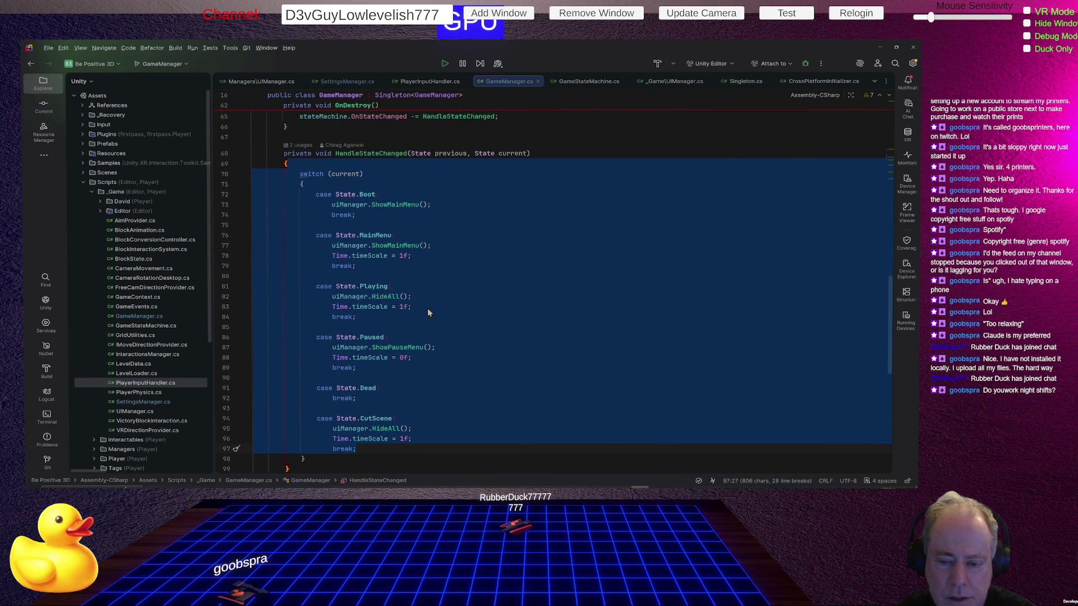
click(427, 312)
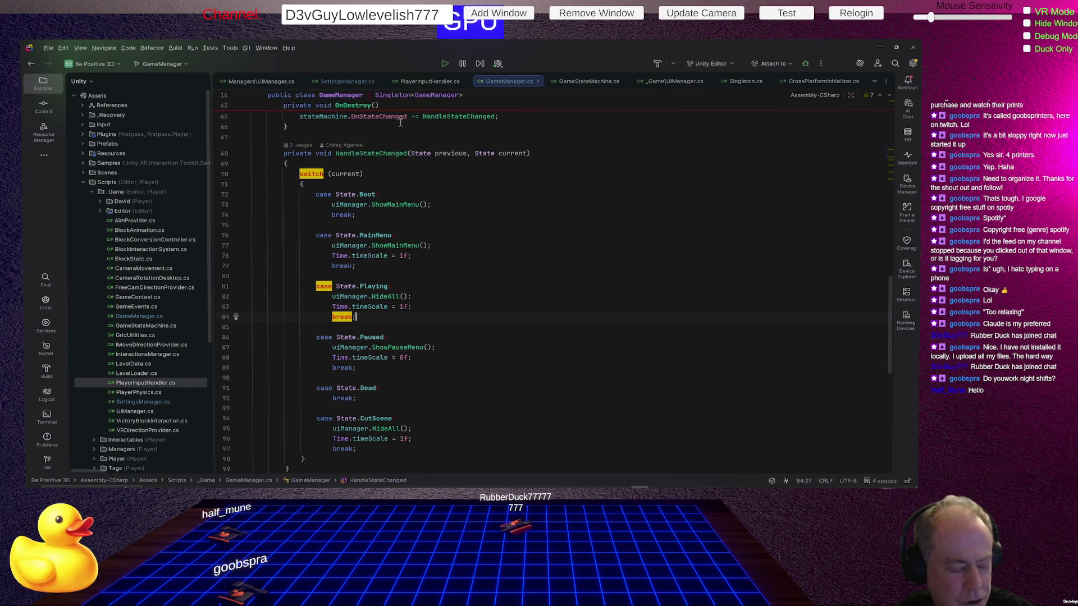
mouse_move(395, 121)
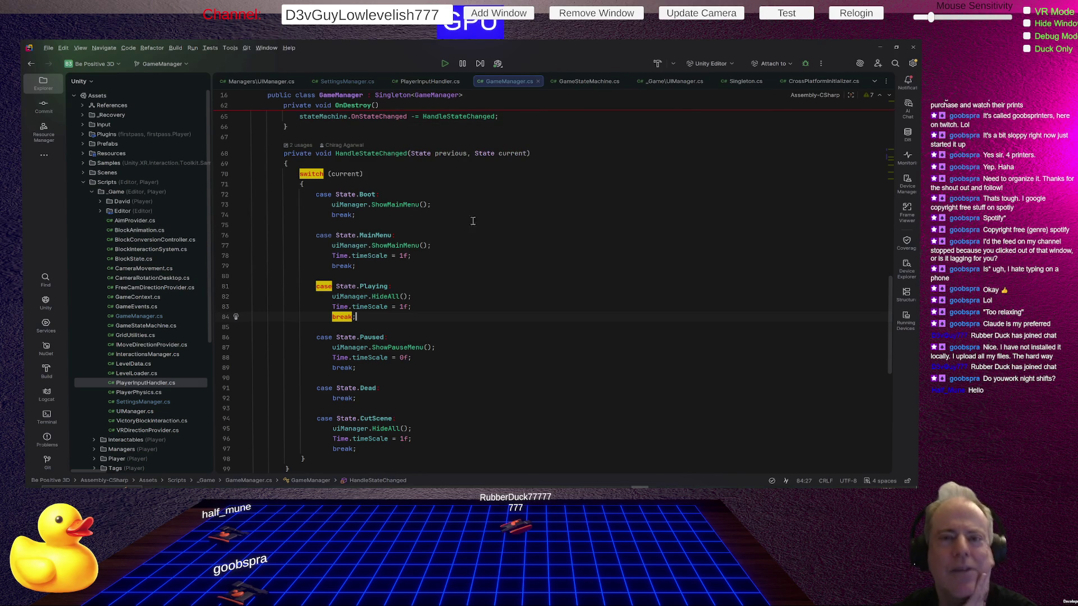
scroll(505, 189, up, 2)
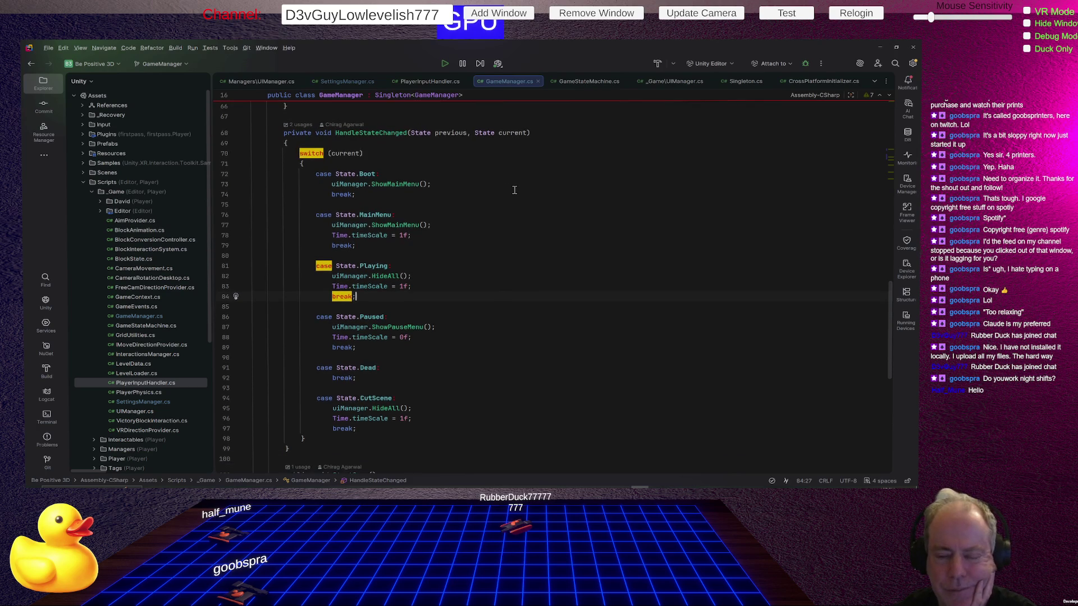
scroll(514, 190, up, 9)
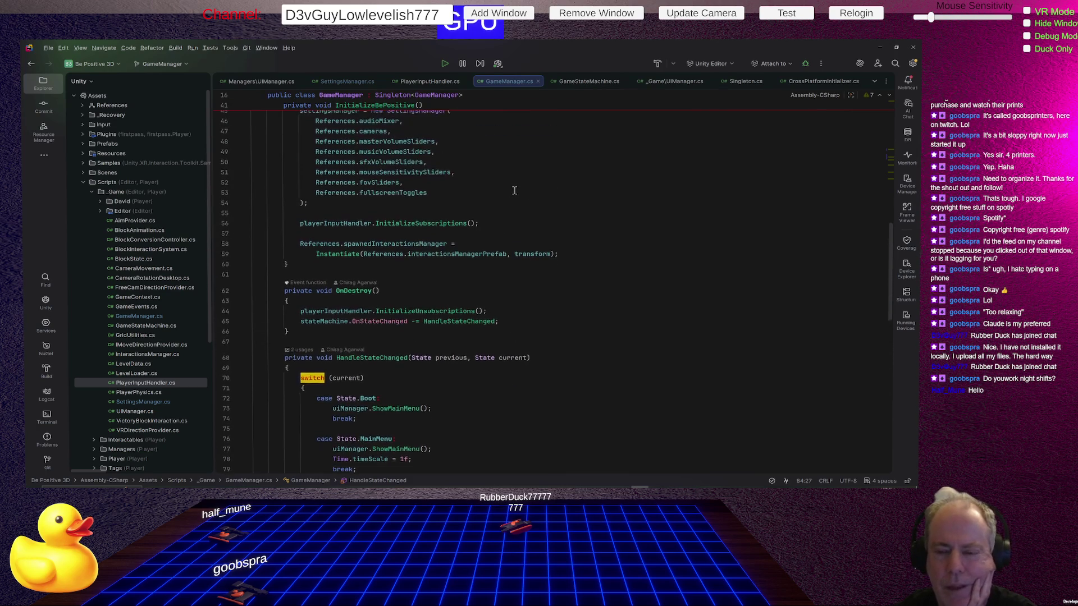
scroll(514, 190, up, 9)
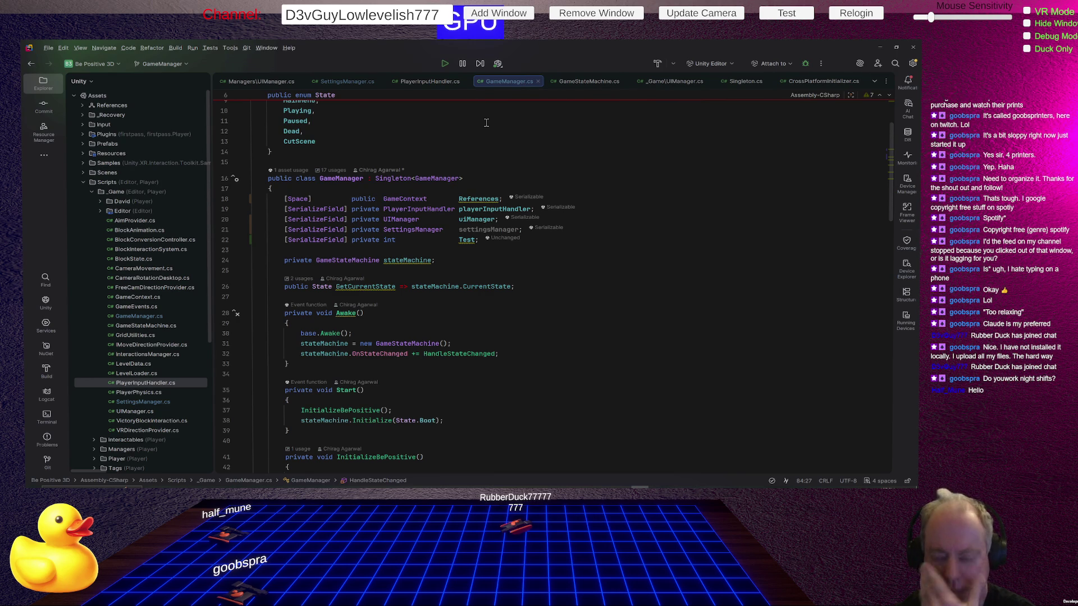
scroll(701, 230, down, 4)
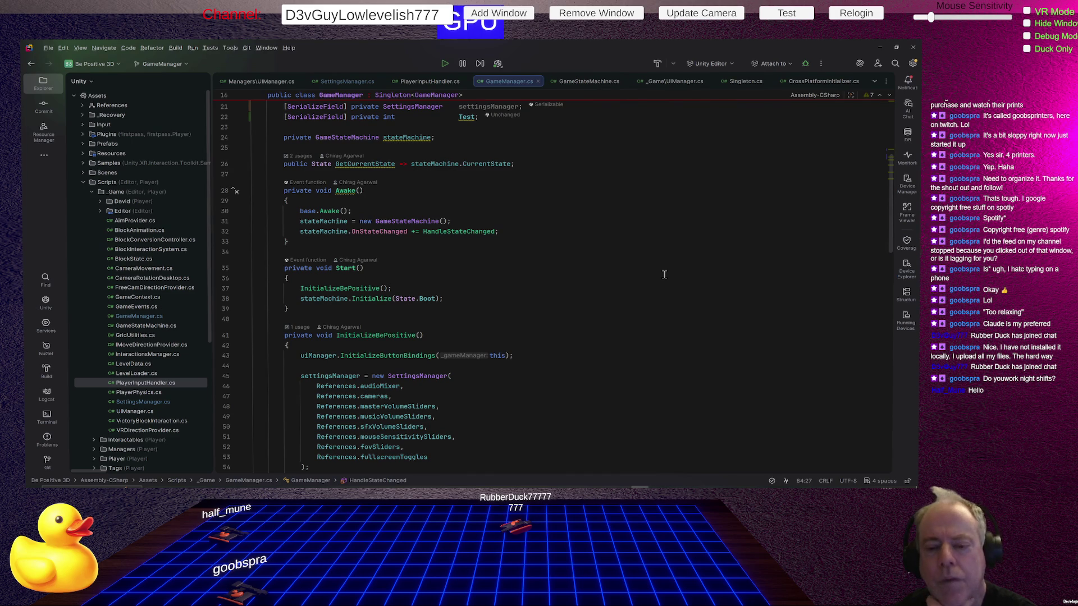
scroll(671, 290, up, 2)
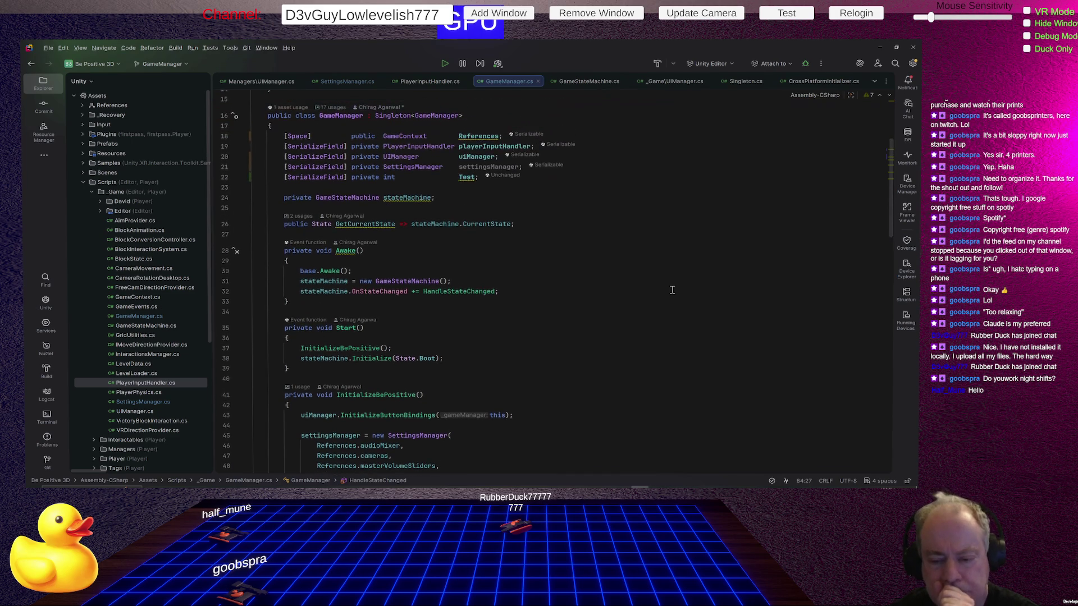
scroll(672, 290, up, 1)
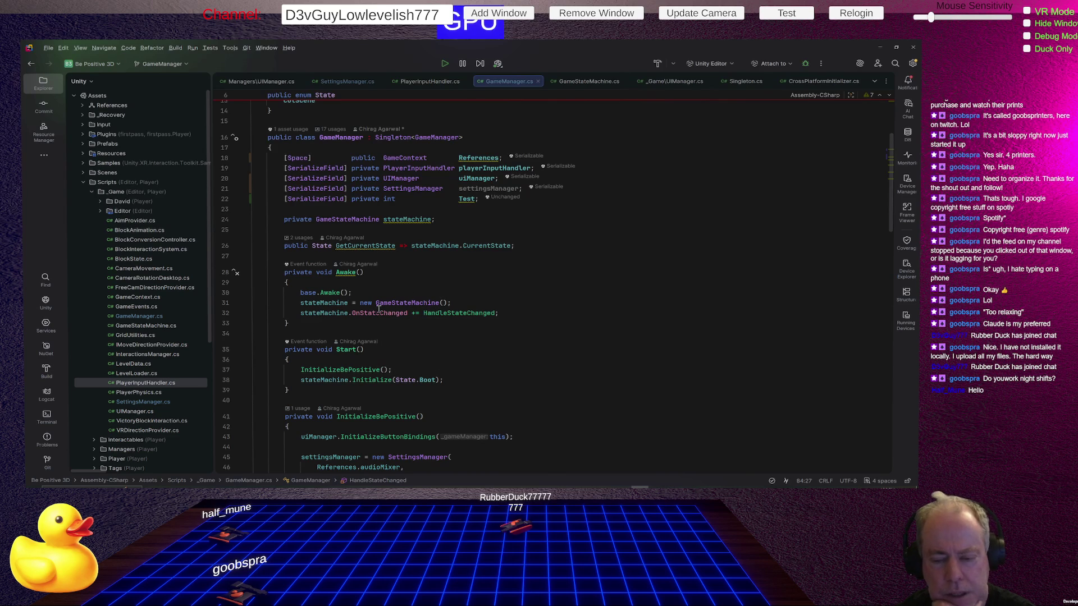
mouse_move(387, 315)
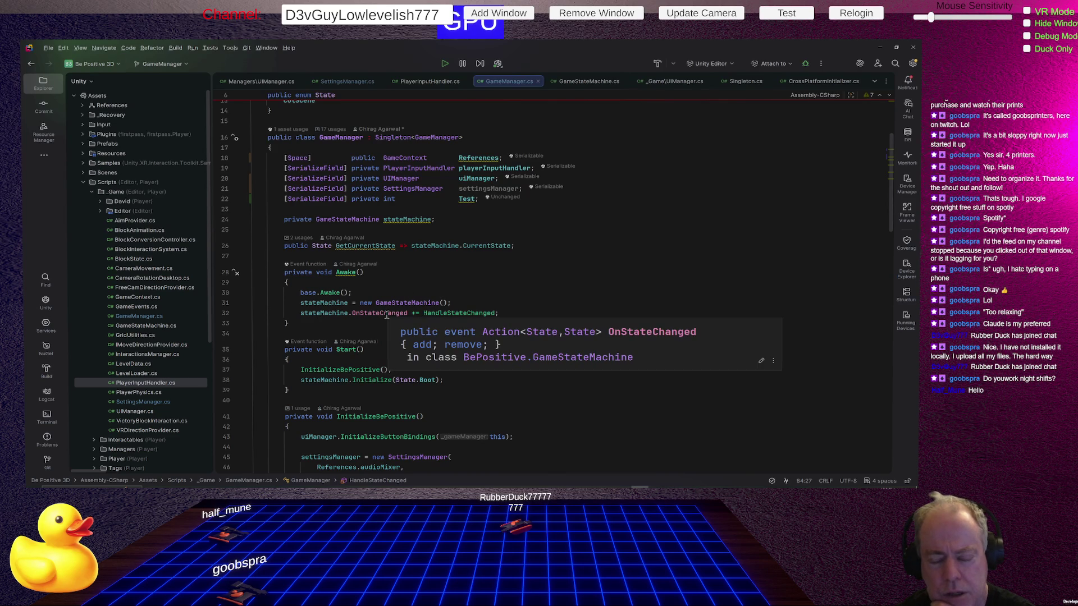
click(331, 303)
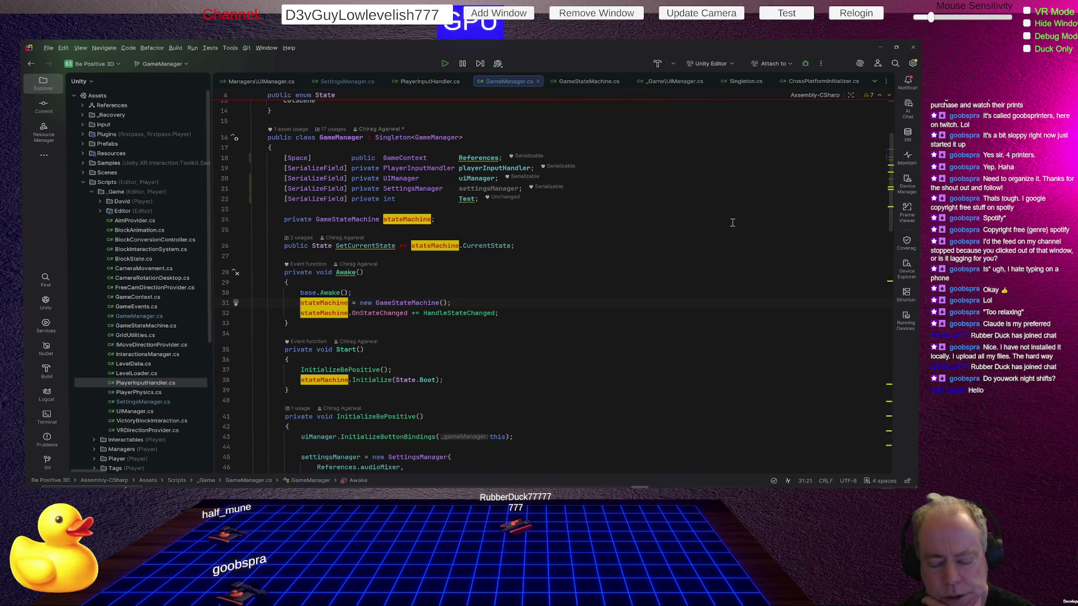
scroll(601, 260, down, 2)
click(482, 271)
scroll(691, 233, down, 10)
scroll(581, 254, down, 3)
scroll(581, 254, up, 8)
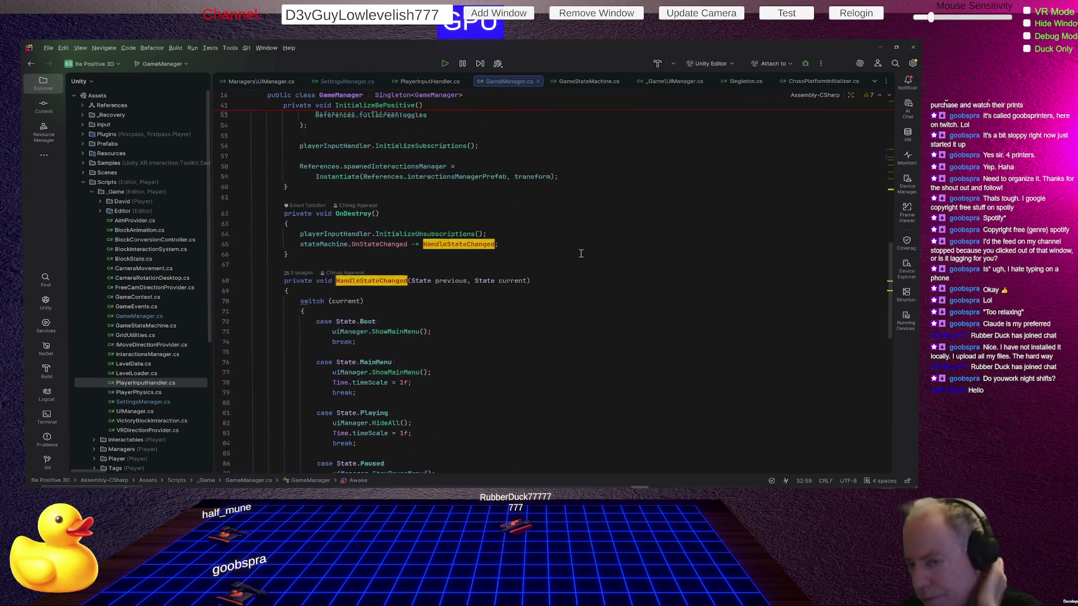
scroll(581, 253, up, 2)
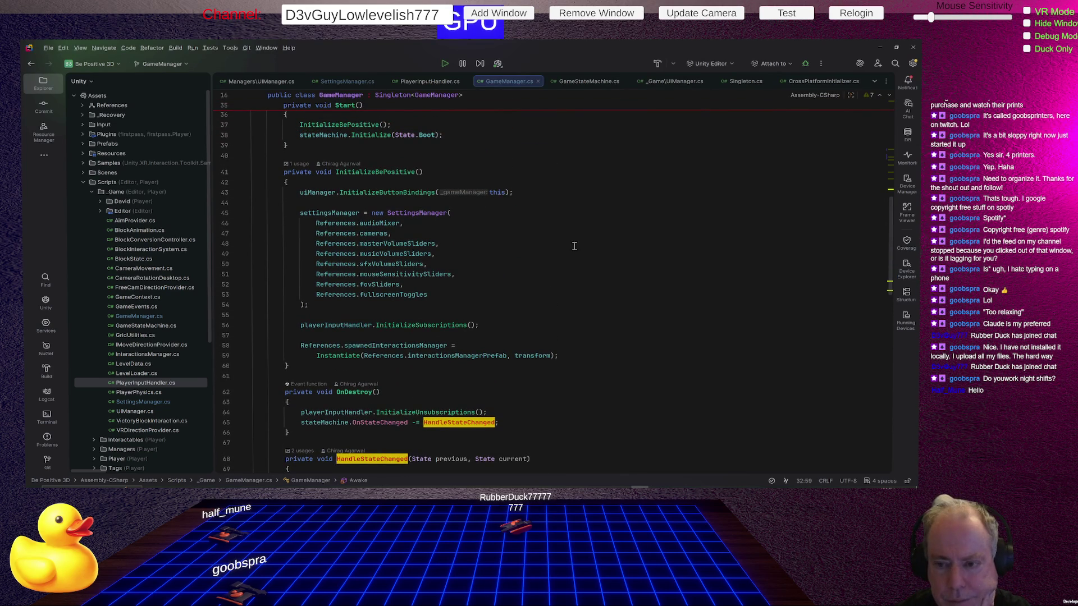
scroll(528, 355, down, 3)
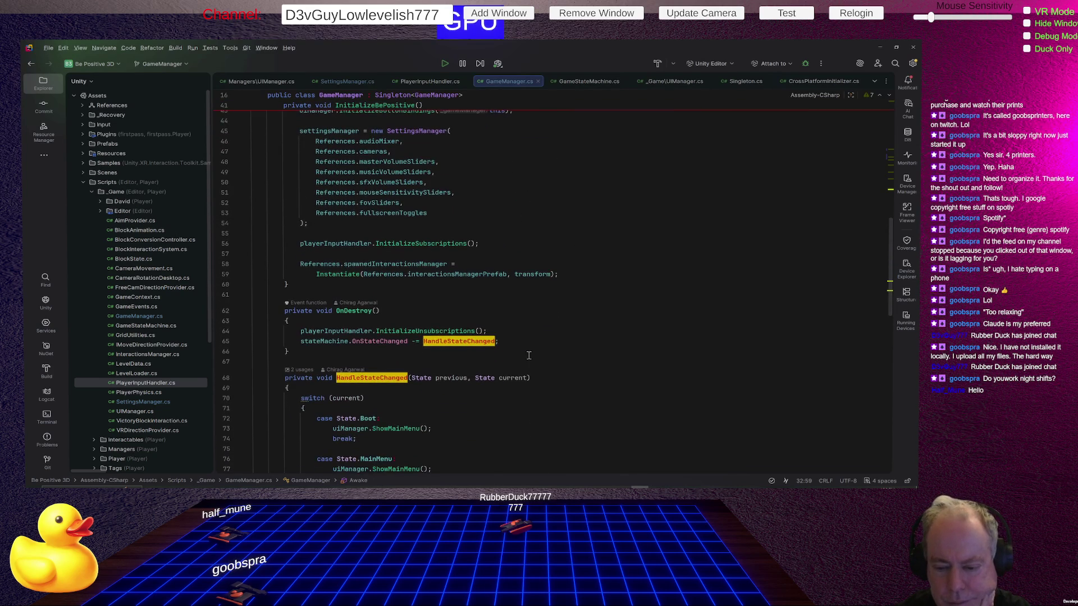
click(331, 342)
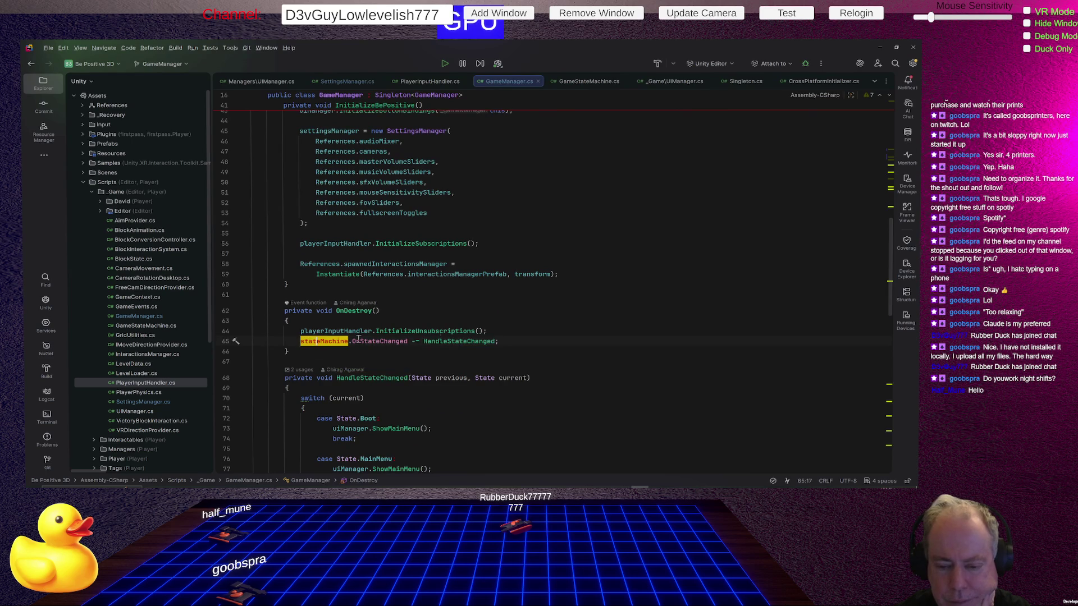
Scroll to the top of GameManager.cs and switch over to Chrome
scroll(513, 325, up, 4)
scroll(513, 326, up, 8)
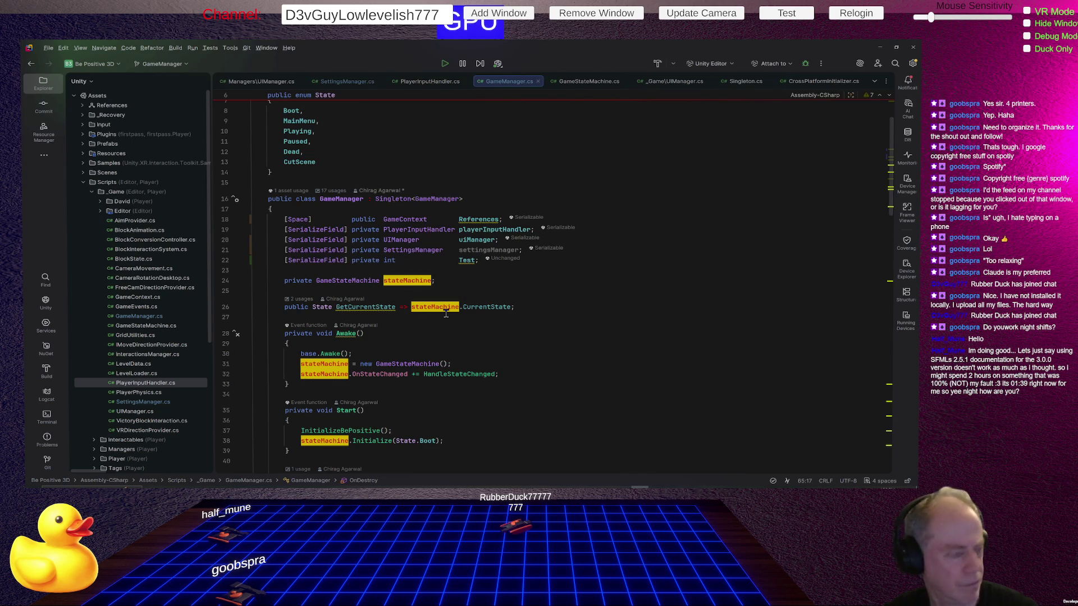
key(alt+Tab)
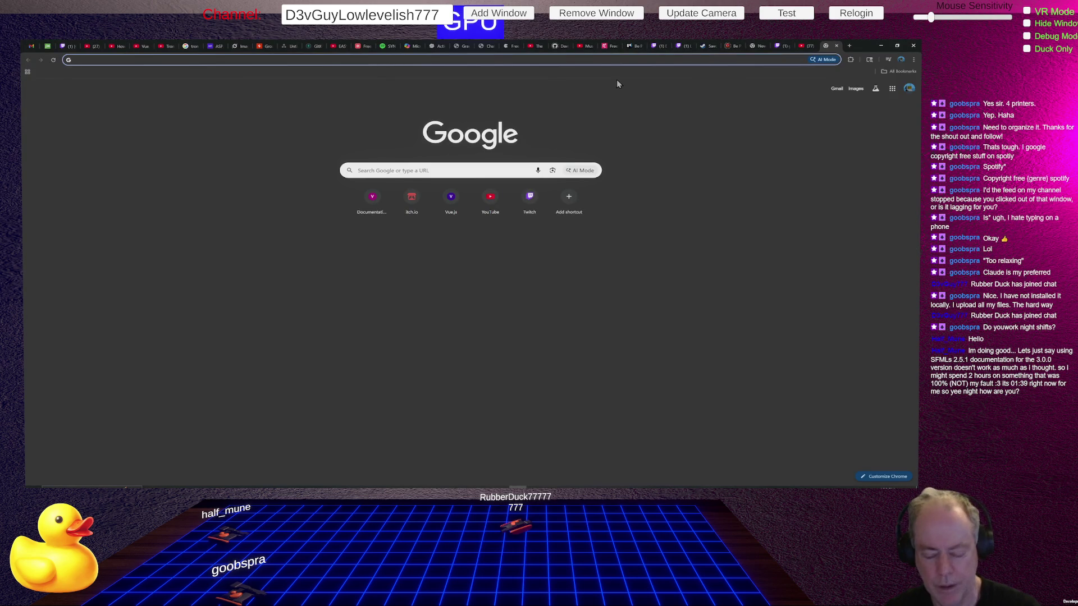
Run a Google search for 'sfml' in Chrome, then return to Rider
text(sfml)
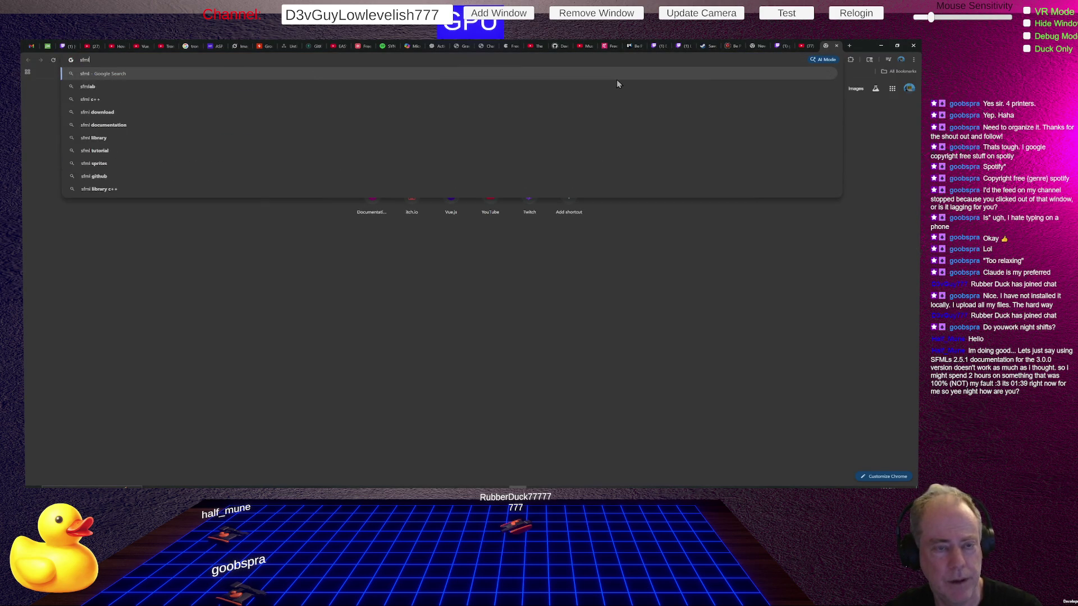
key(Return)
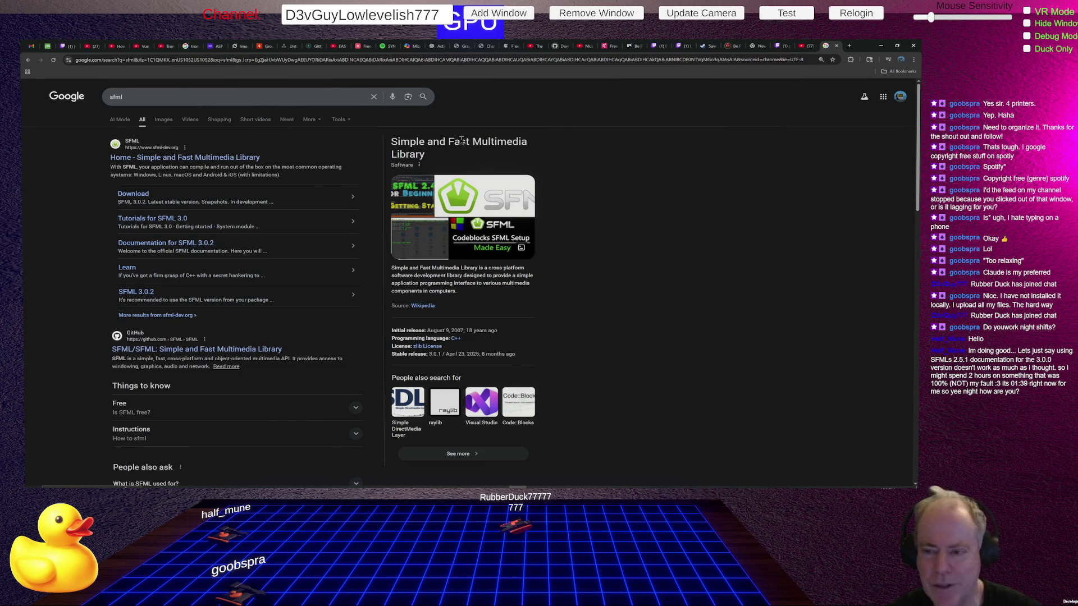
key(alt+Tab)
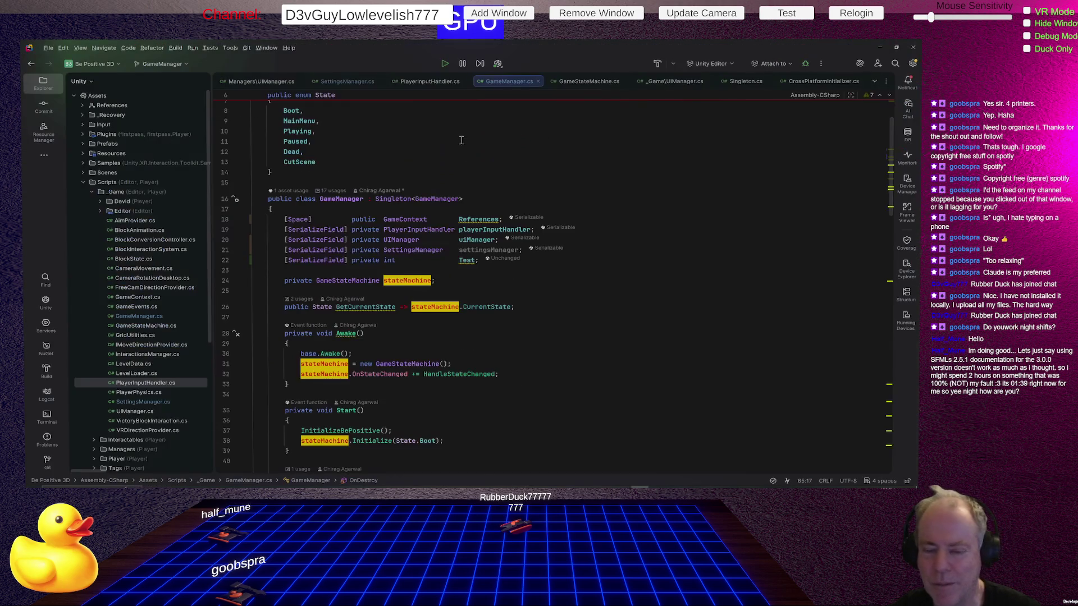
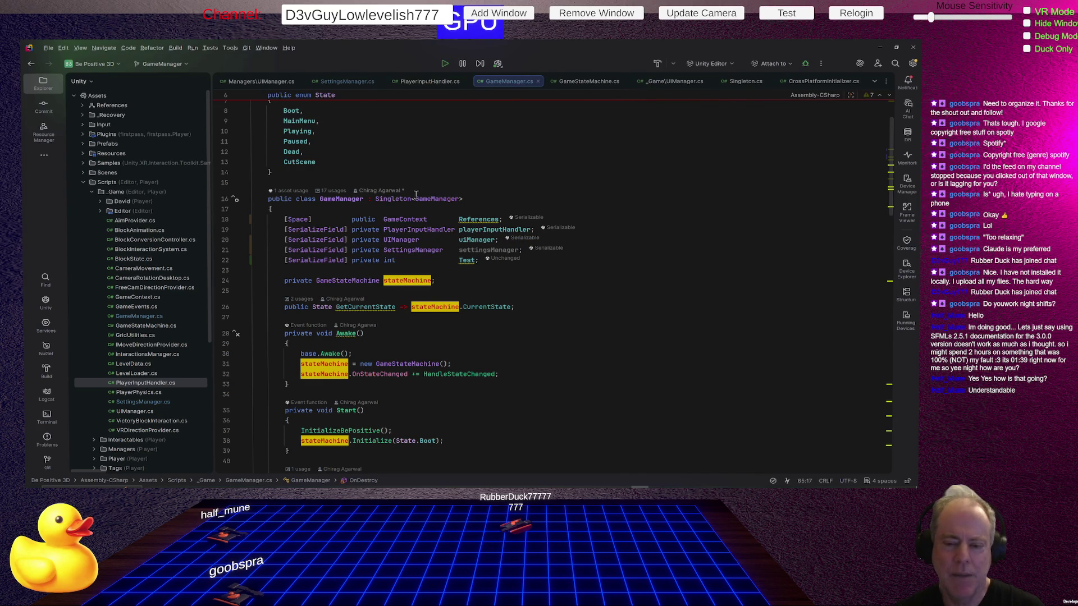
Review GameManager.cs's serialized fields and highlight every use of InitializeBePositive
mouse_move(320, 213)
mouse_down()
mouse_move(556, 291)
mouse_move(590, 283)
mouse_up()
click(592, 303)
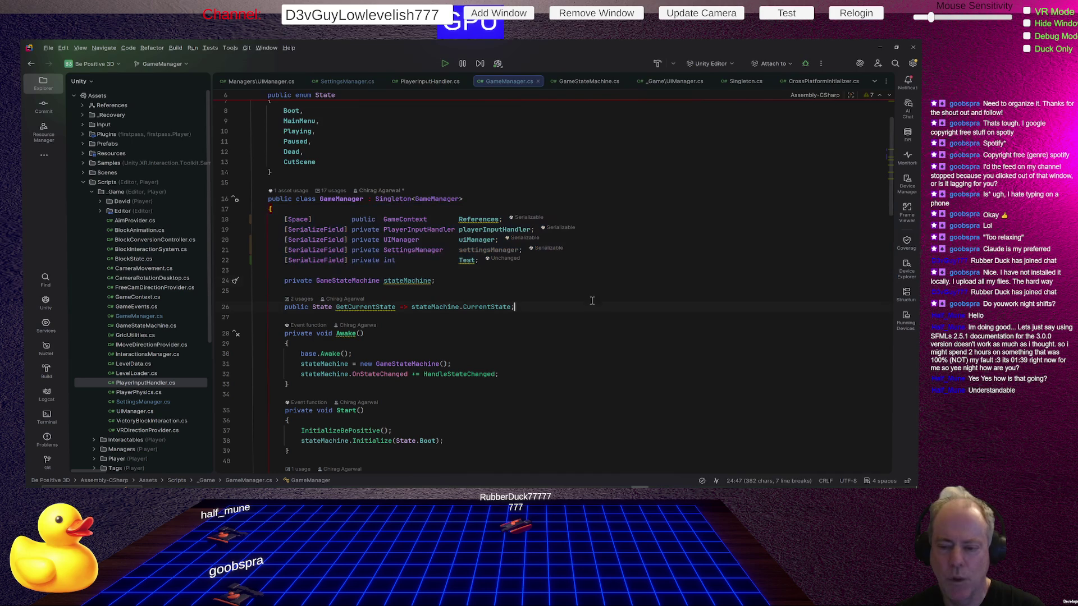
click(508, 271)
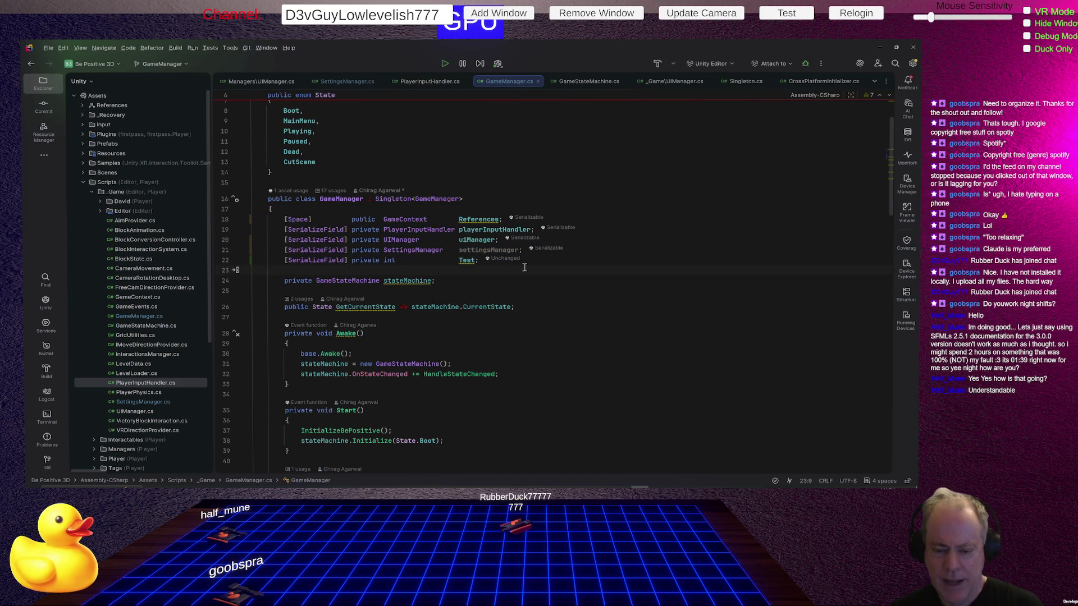
scroll(562, 294, down, 2)
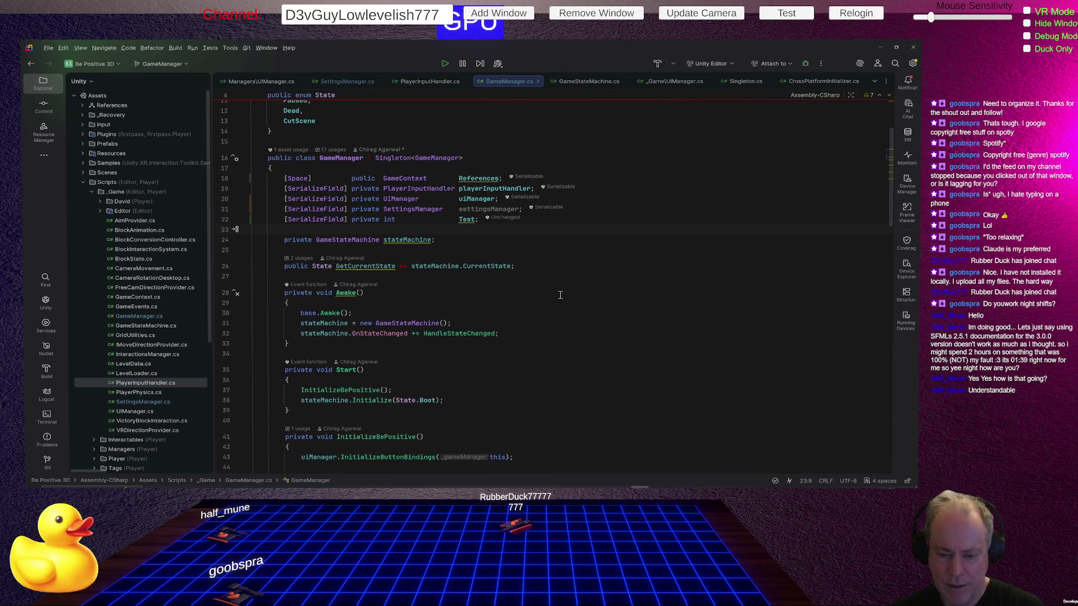
scroll(475, 301, down, 3)
click(352, 329)
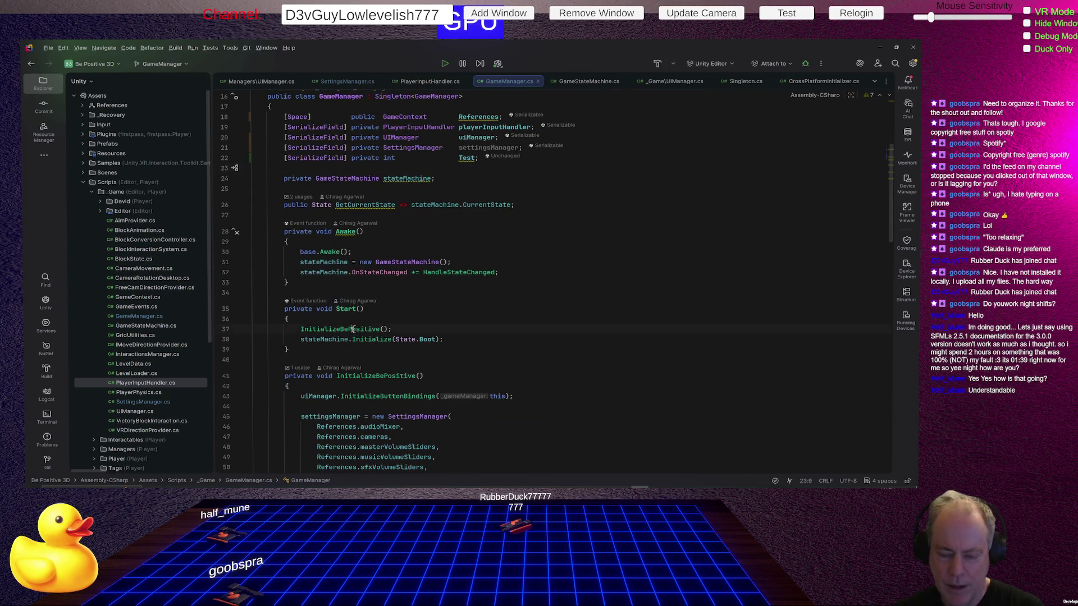
Follow the InitializeButtonBindings call to its declaration in UIManager.cs
scroll(589, 272, down, 3)
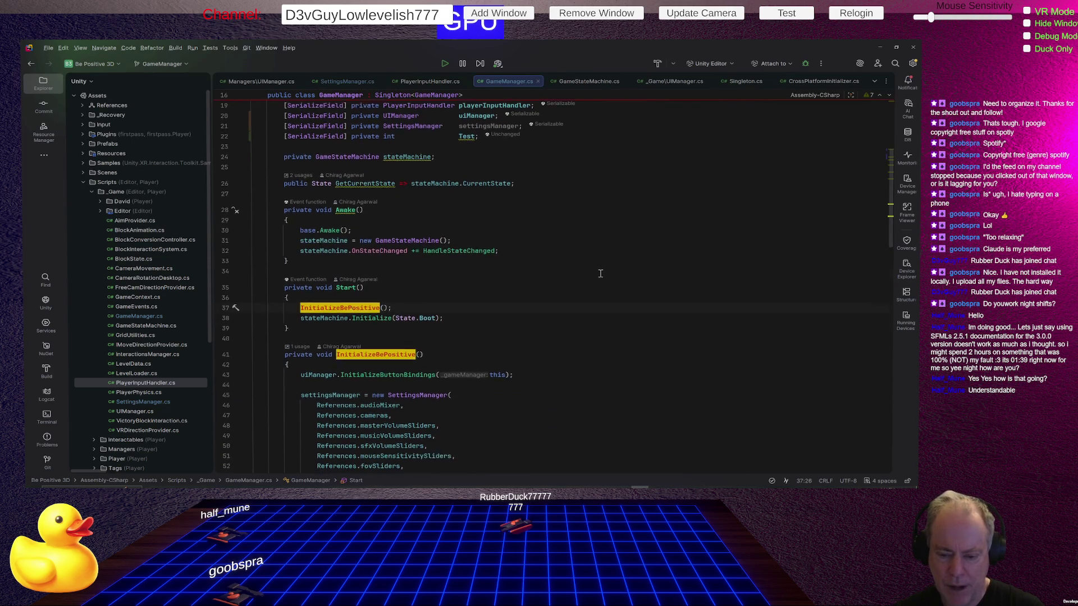
scroll(600, 274, down, 5)
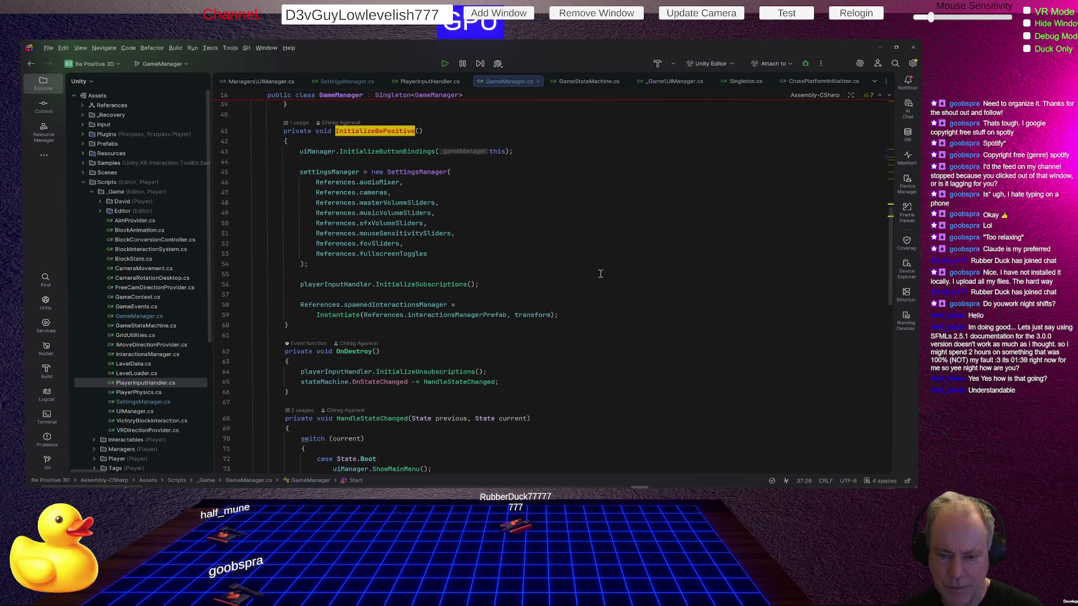
scroll(596, 273, down, 3)
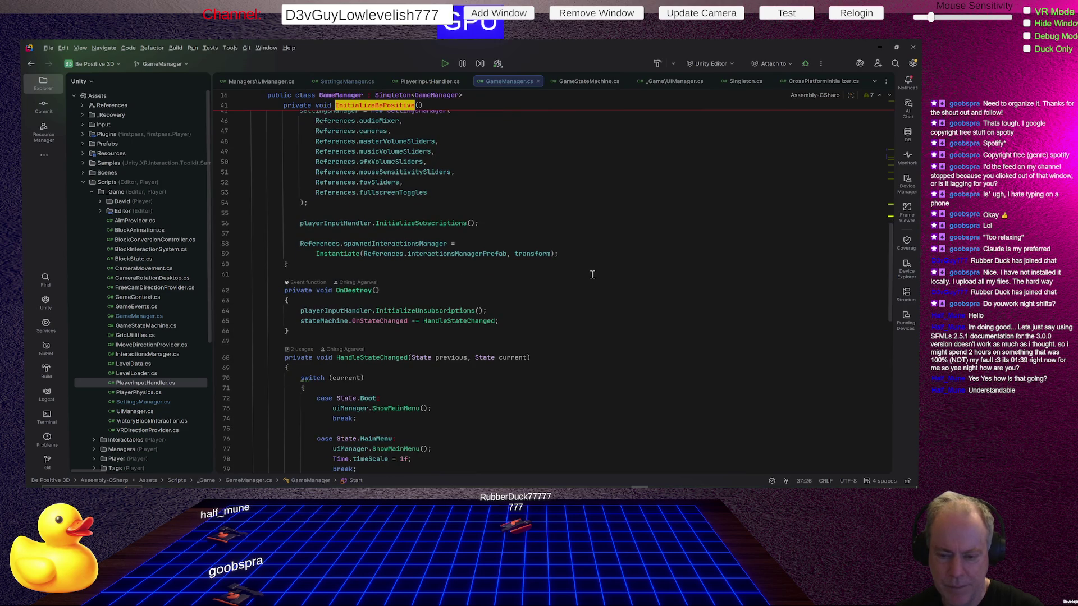
scroll(593, 274, up, 4)
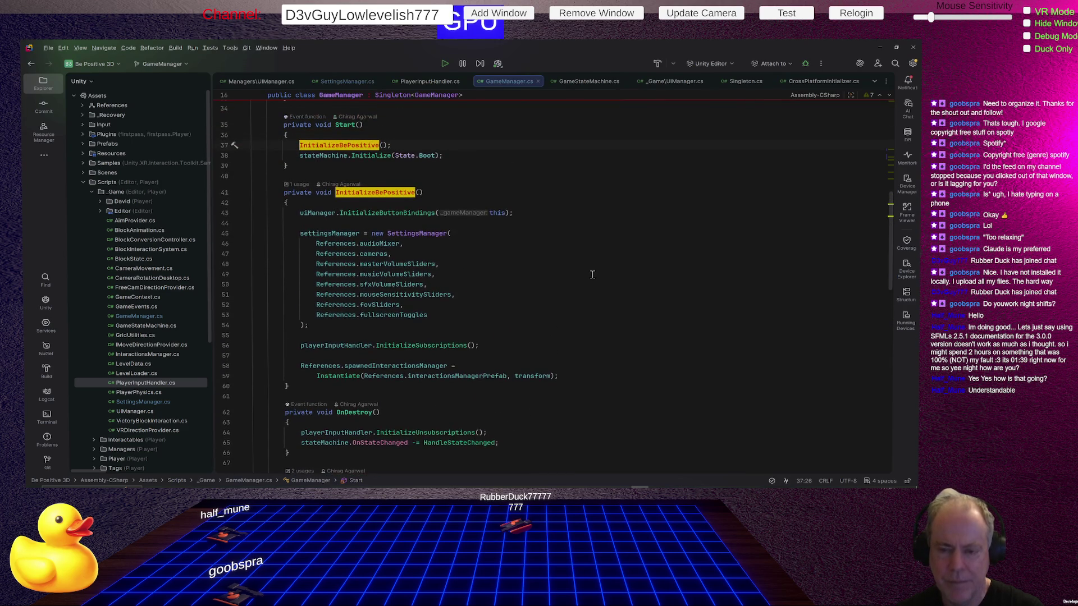
scroll(592, 275, up, 1)
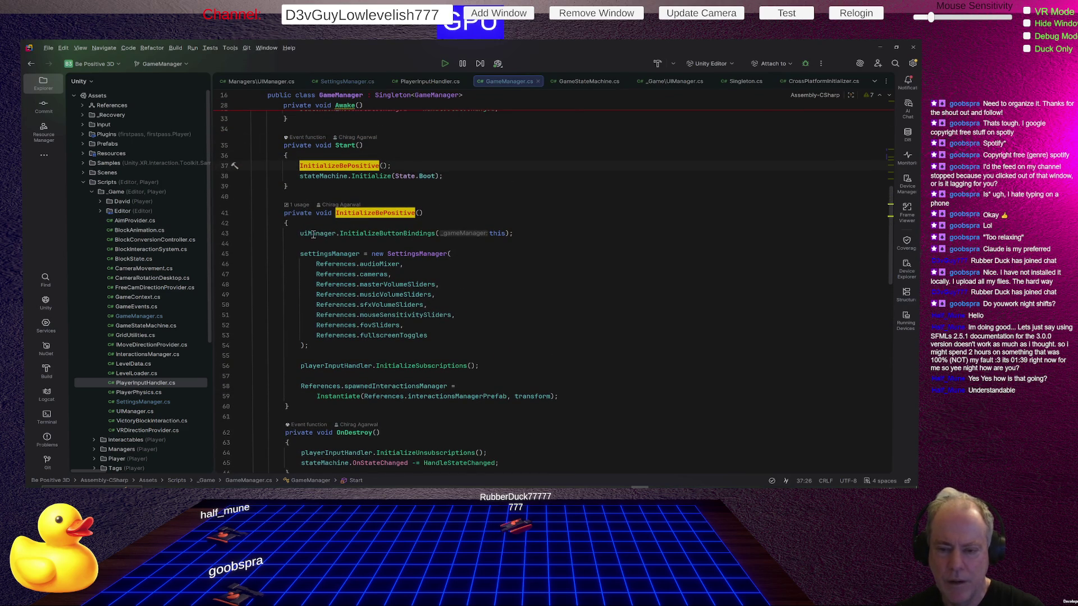
click(404, 234)
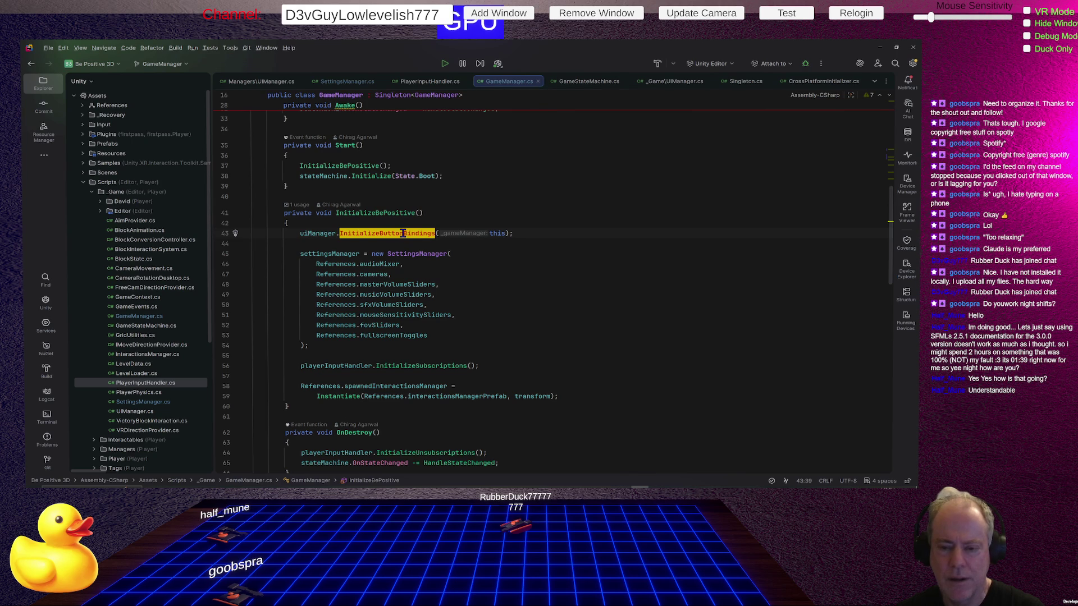
mouse_move(407, 234)
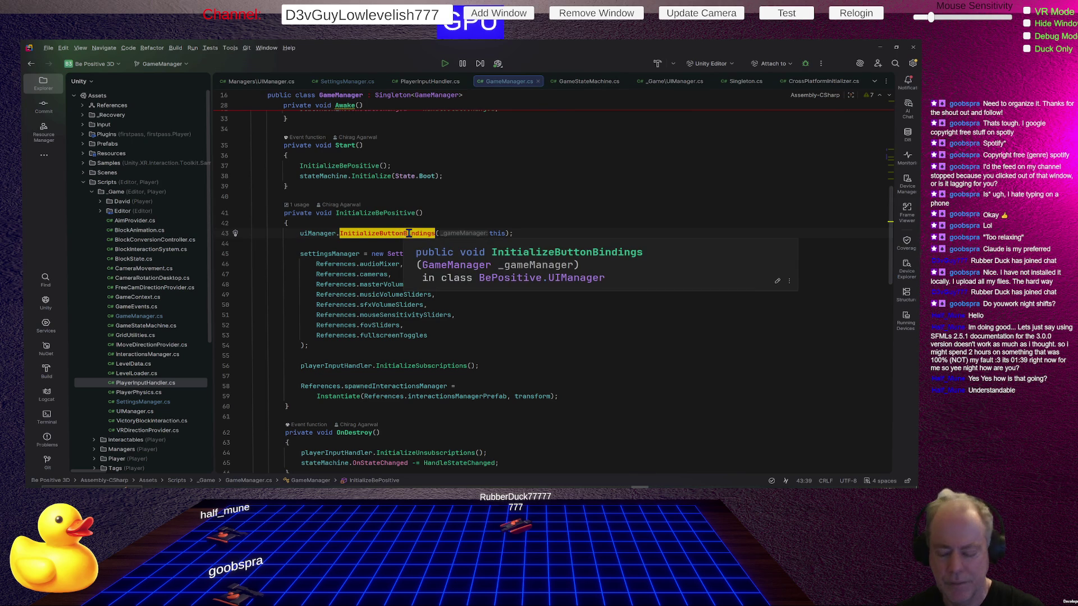
ctrl+click(408, 233)
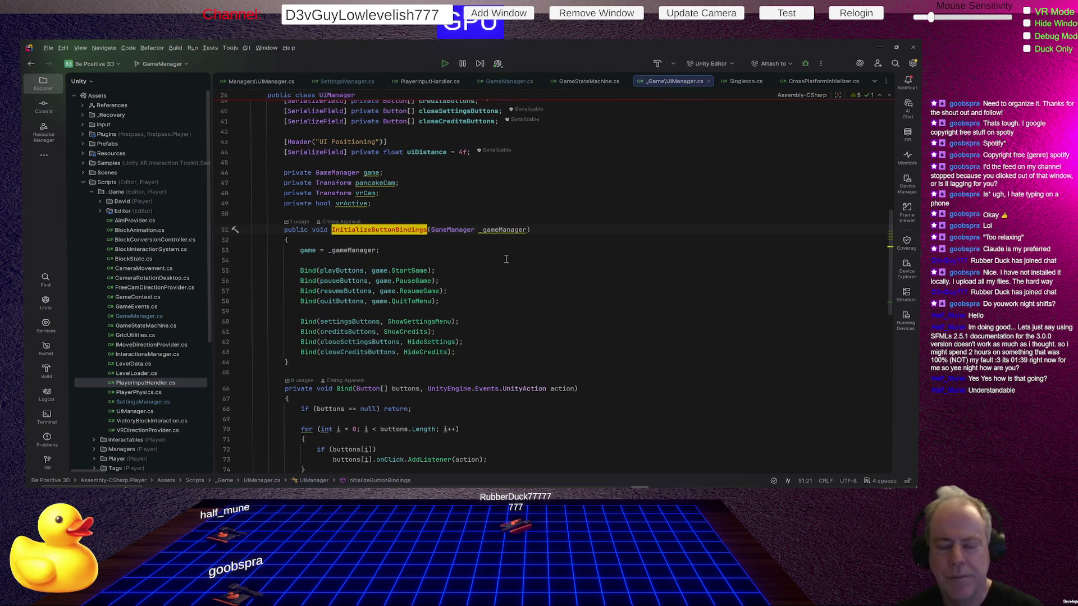
Highlight UIPanelGroup usages at the top of UIManager.cs, then review the button bindings
scroll(555, 301, up, 8)
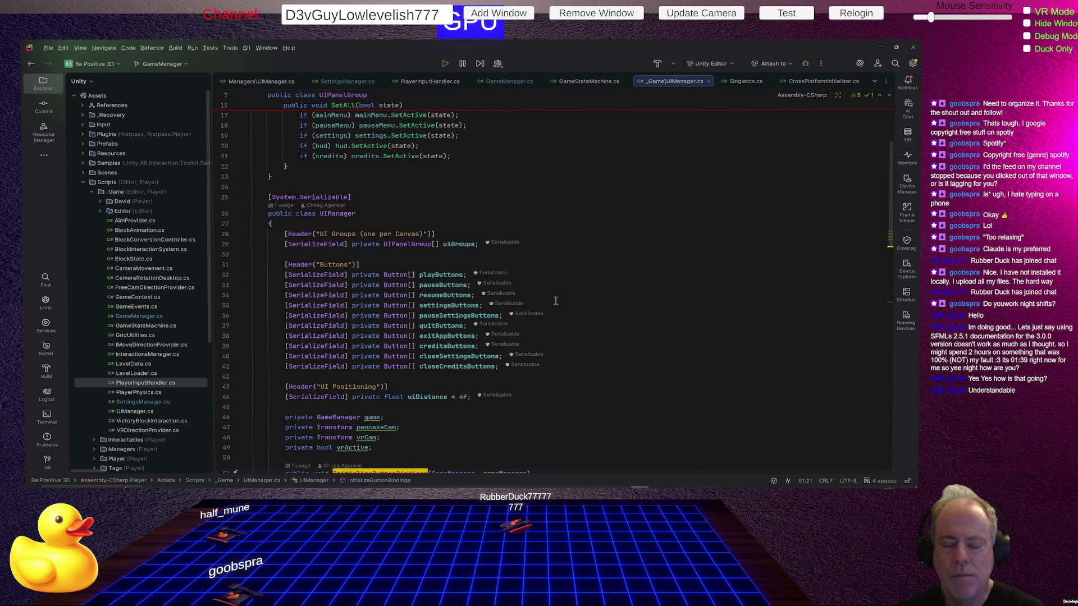
scroll(571, 261, up, 5)
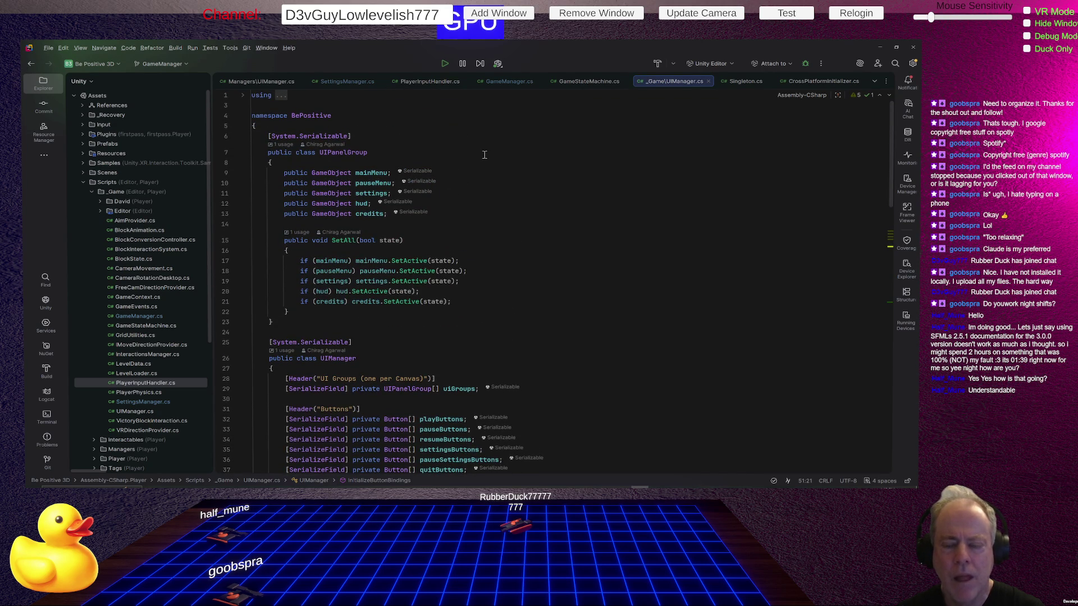
drag(359, 153, 356, 152)
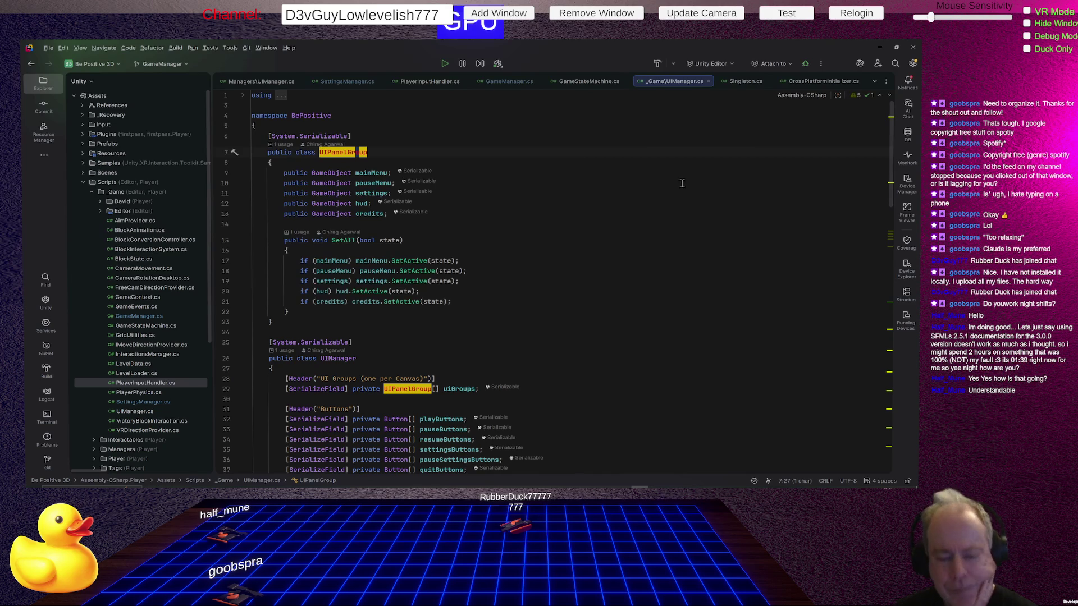
scroll(662, 224, down, 6)
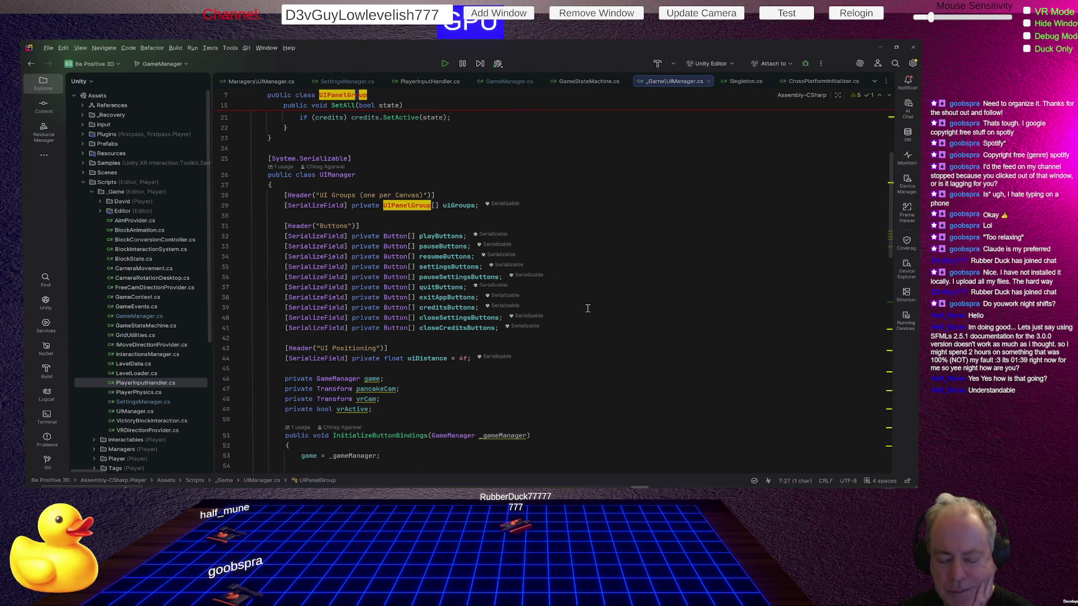
scroll(433, 373, down, 2)
click(382, 366)
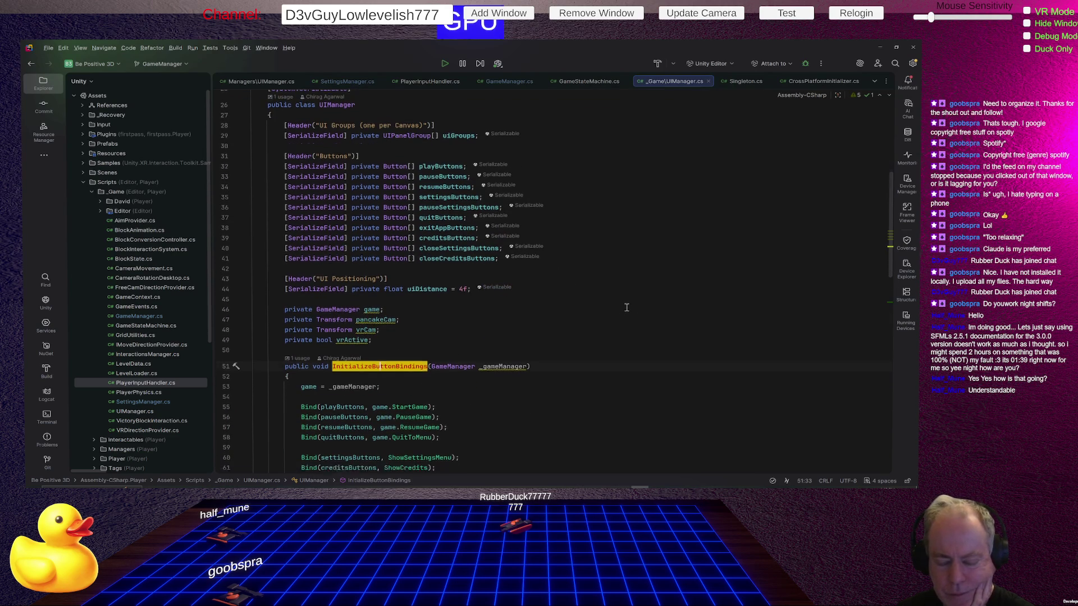
scroll(626, 307, down, 3)
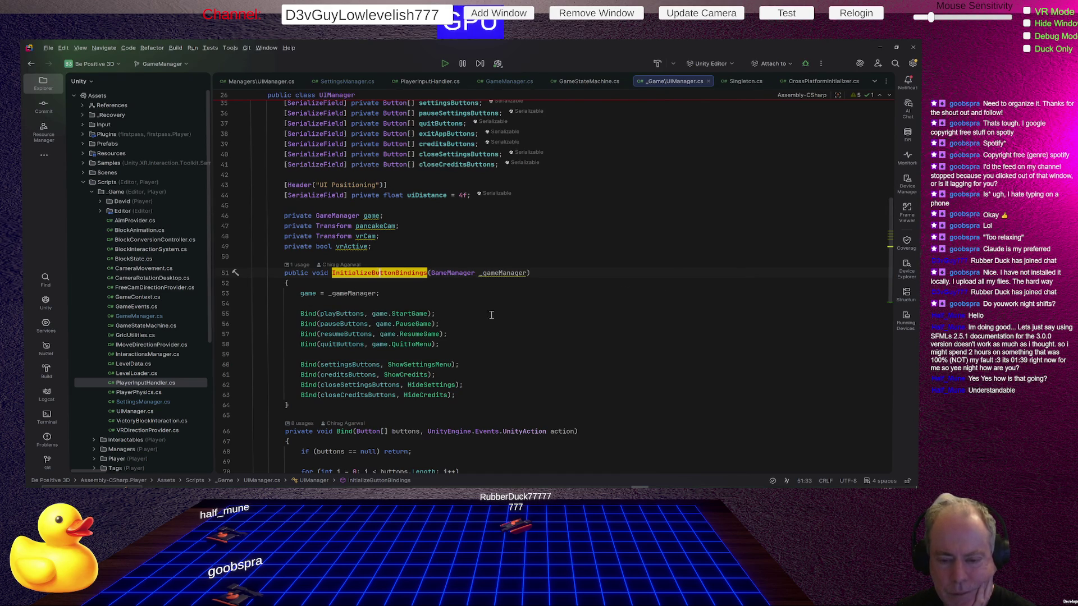
click(312, 314)
scroll(563, 266, down, 3)
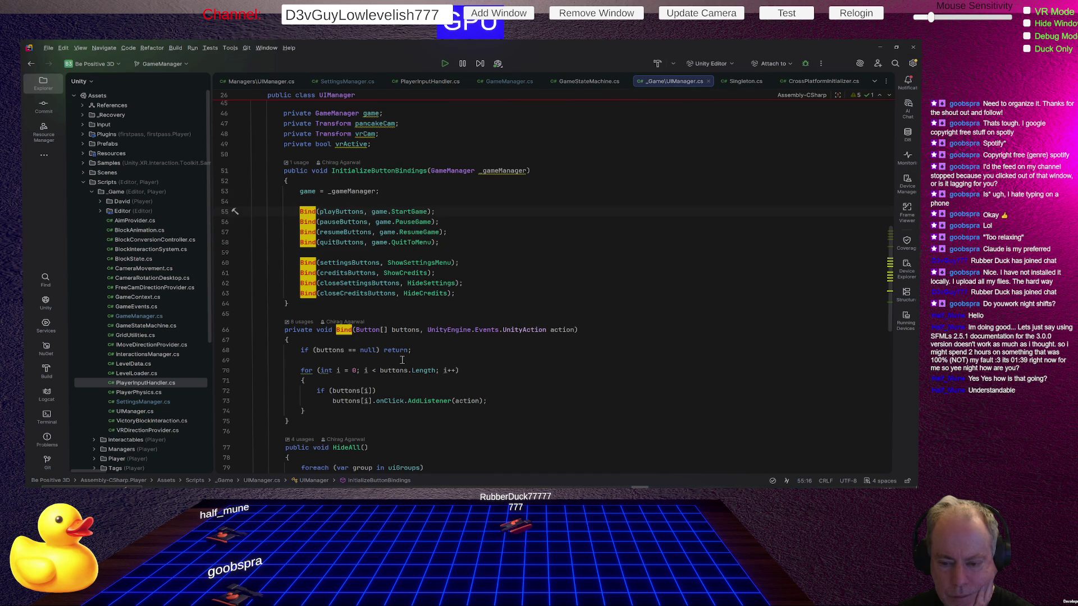
click(345, 331)
click(399, 370)
scroll(523, 326, down, 3)
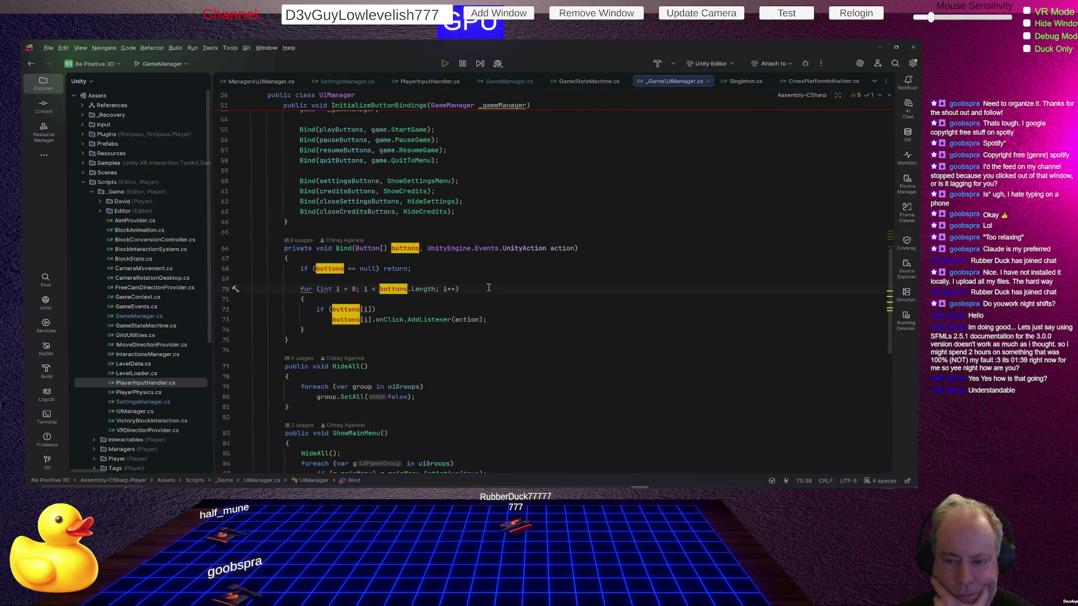
click(350, 248)
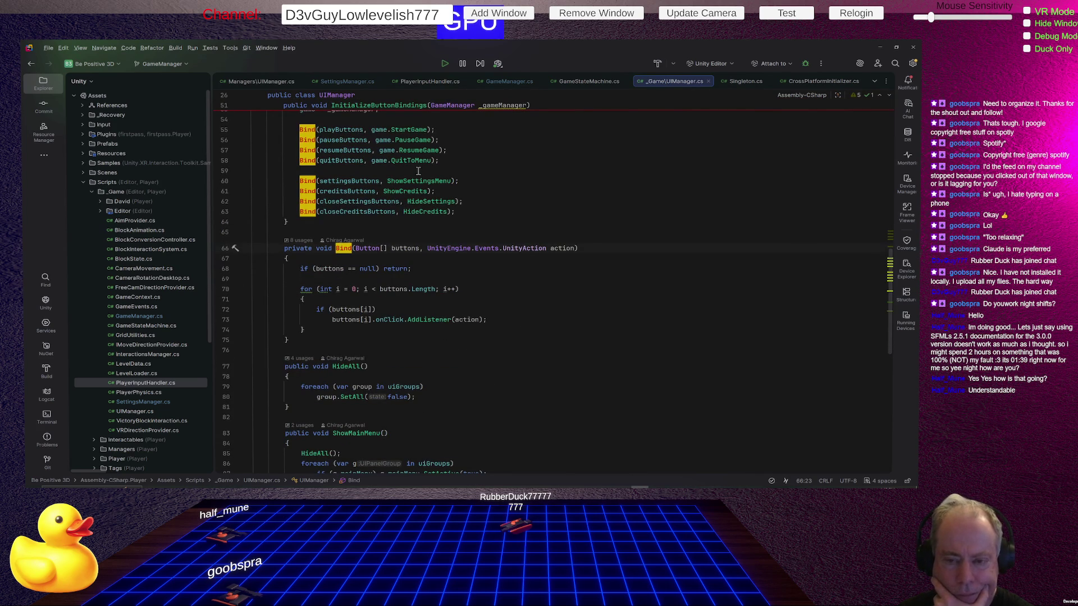
mouse_move(346, 180)
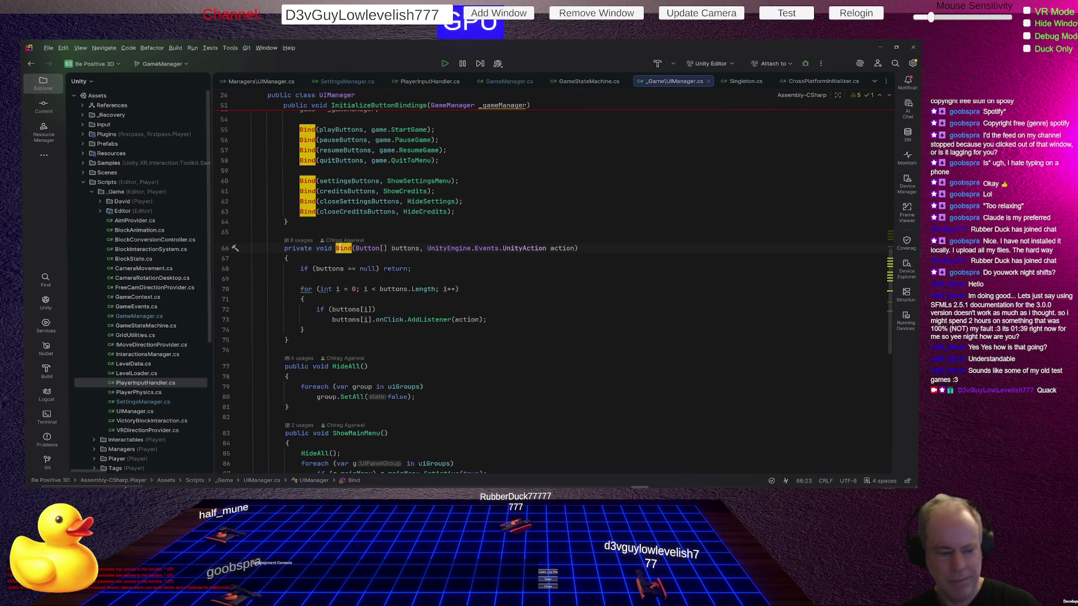
click(393, 366)
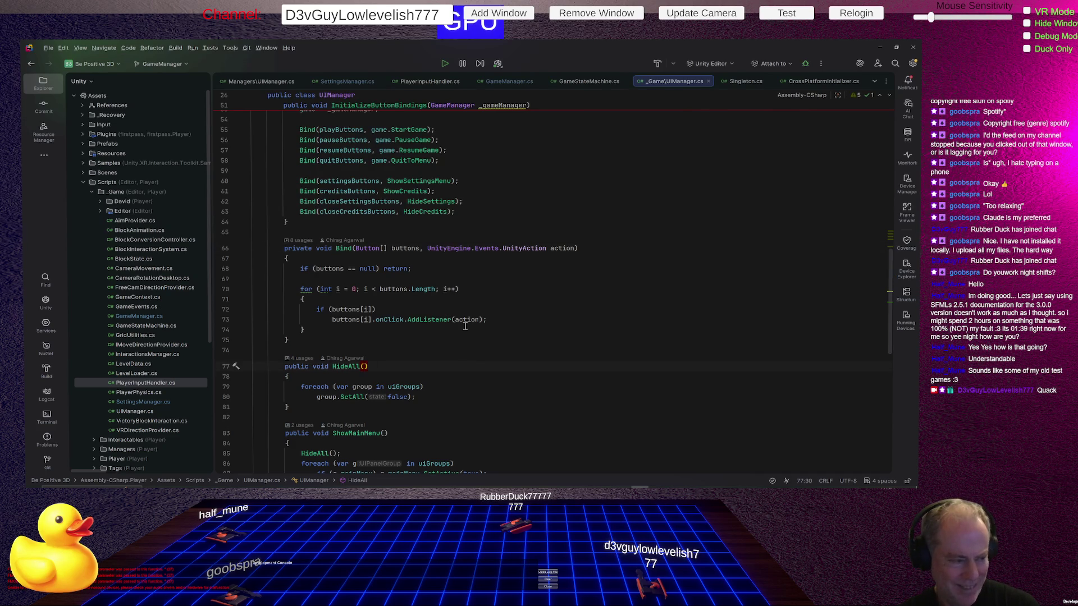
Highlight all uses of the Bind method and of closeSettingsButtons in UIManager.cs
key(Up)
key(Up)
key(Up)
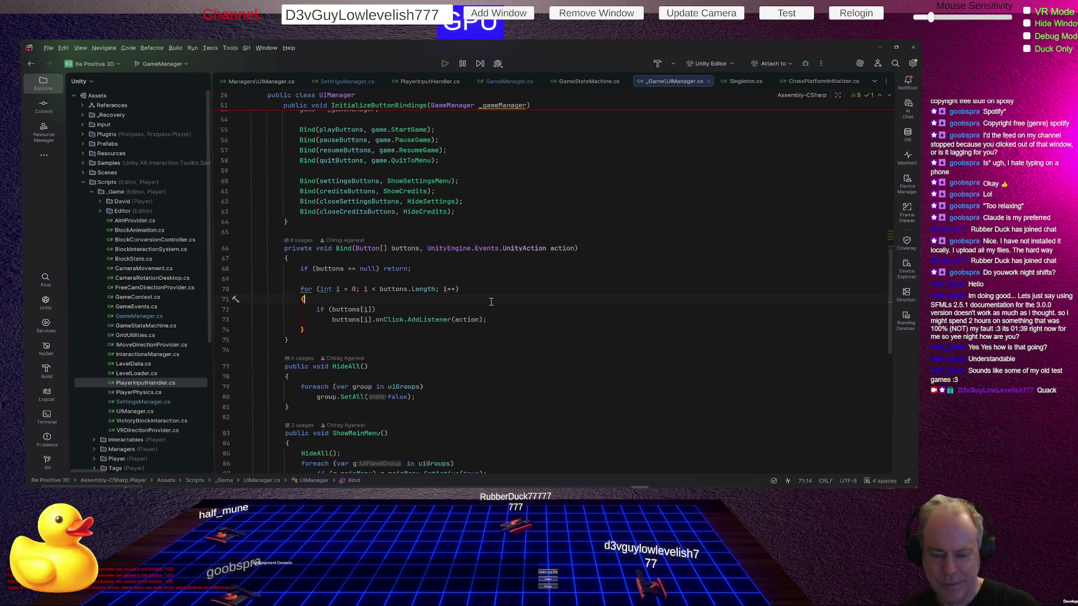
scroll(492, 302, down, 2)
scroll(491, 302, down, 2)
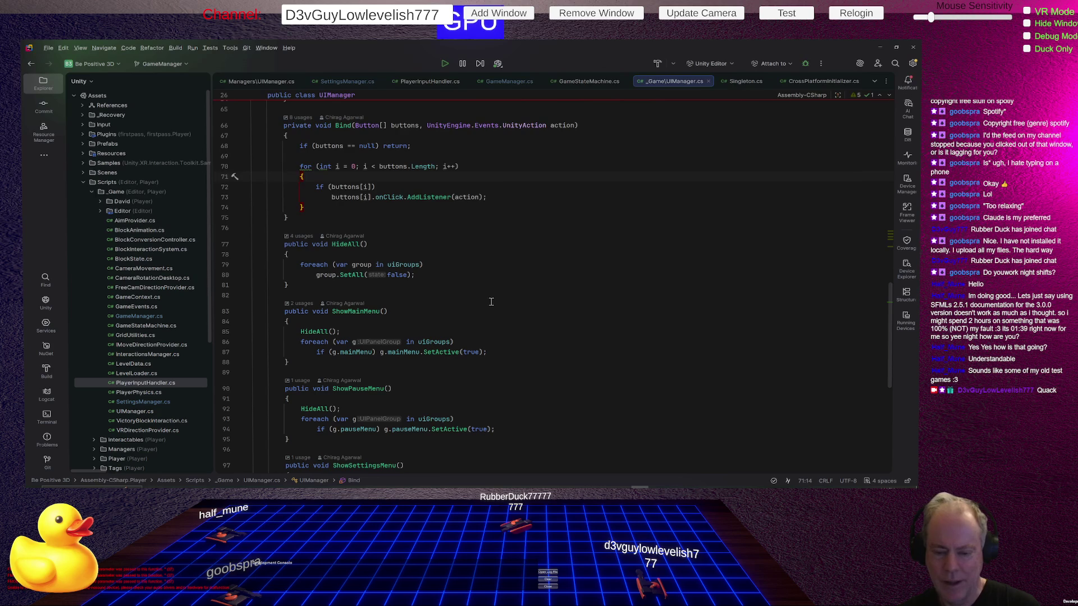
scroll(491, 302, up, 4)
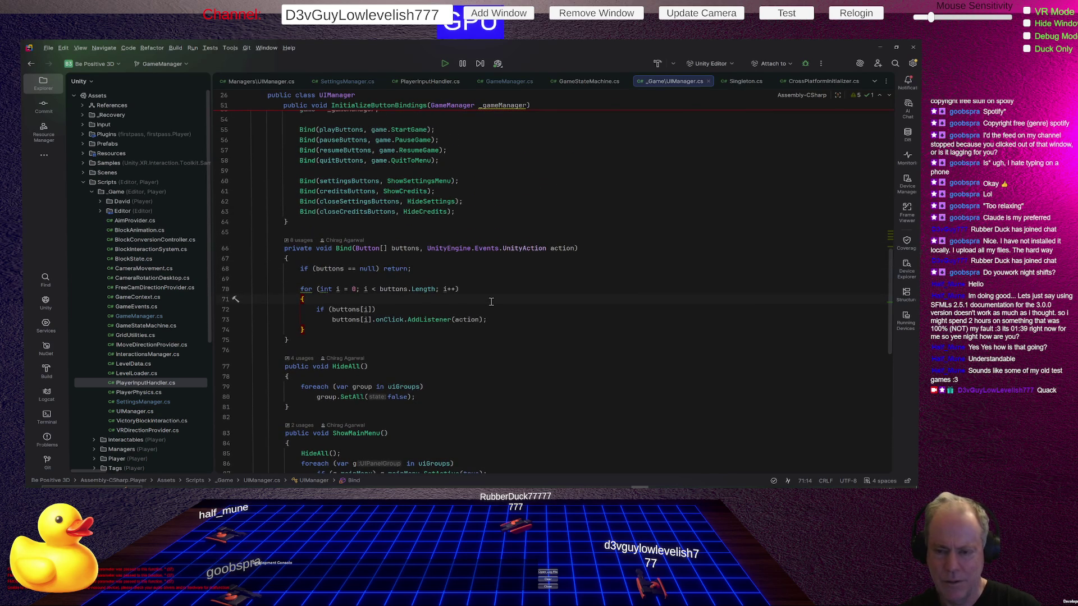
click(344, 249)
click(382, 201)
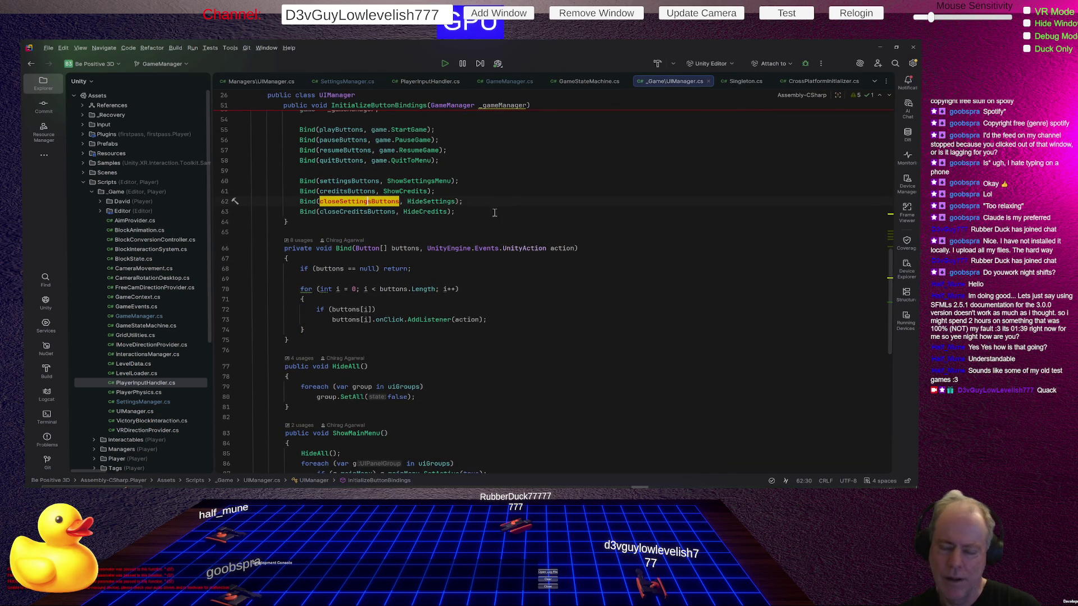
Scroll back up to the UIPanelGroup class and switch to the Unity Editor
scroll(538, 267, up, 4)
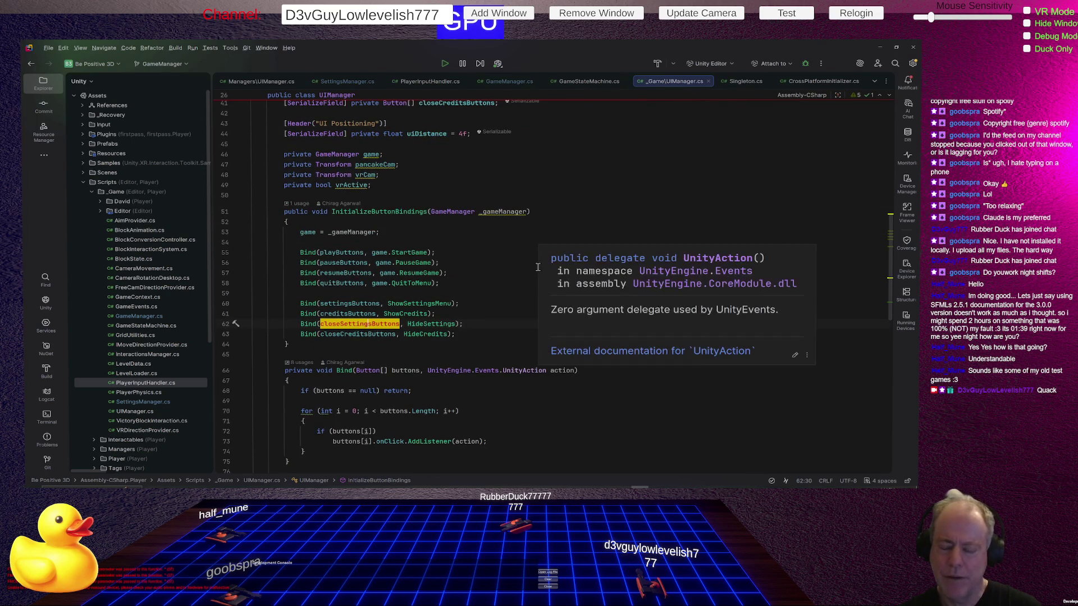
scroll(537, 267, up, 3)
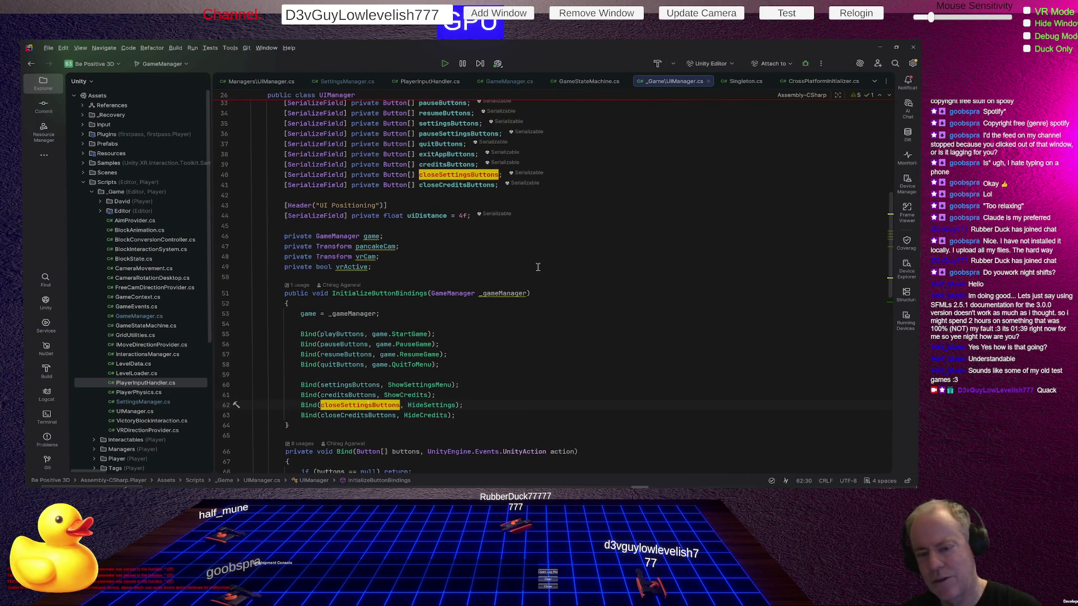
scroll(538, 267, up, 7)
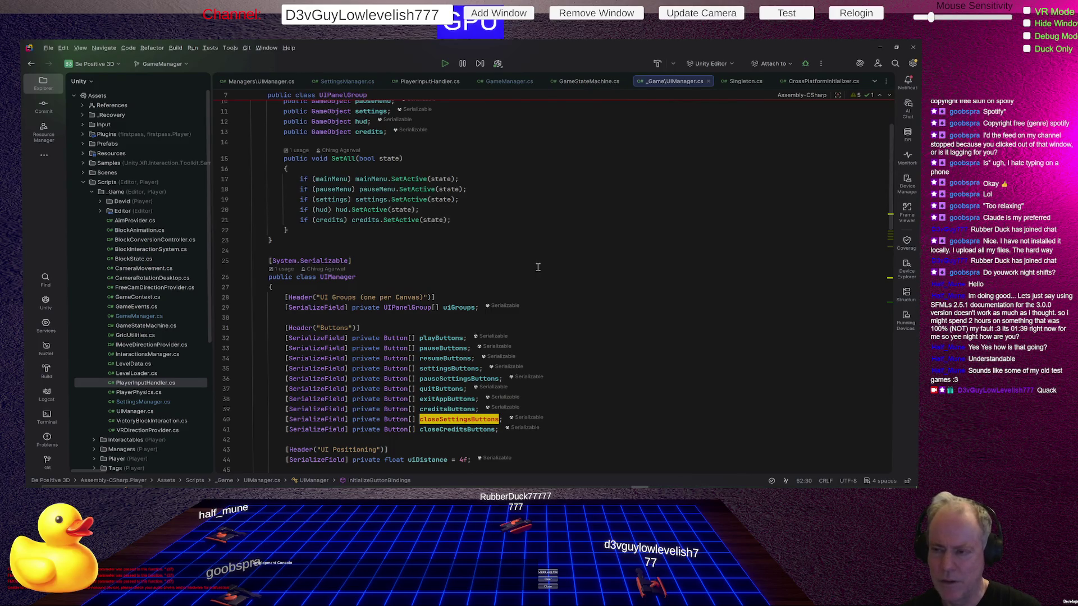
key(alt+Tab)
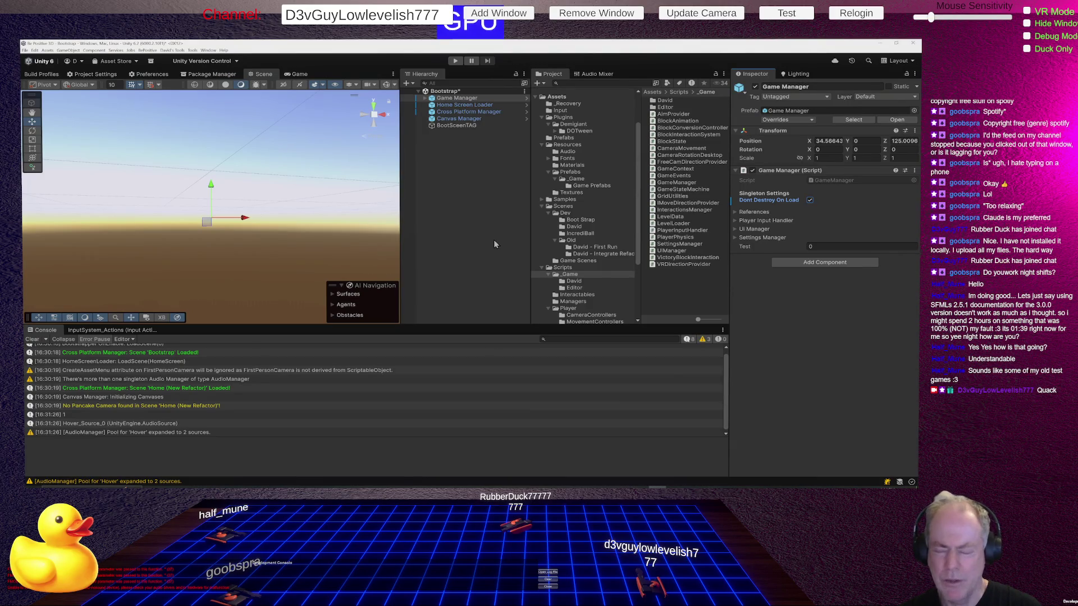
Expand Game Manager, UIManager and VR Canvas in the Hierarchy to reveal the canvases
click(425, 98)
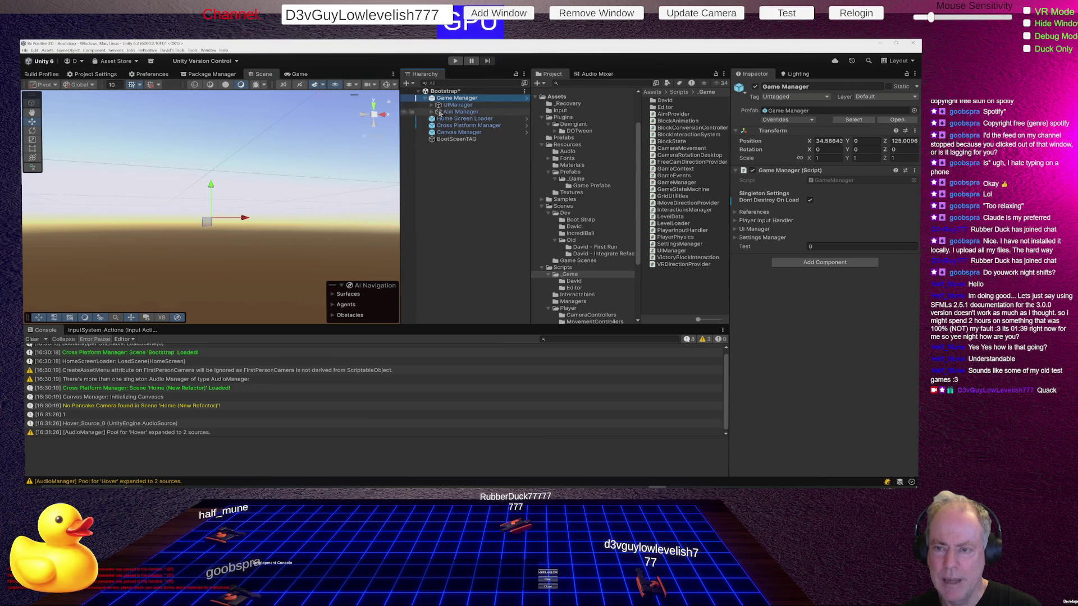
click(435, 106)
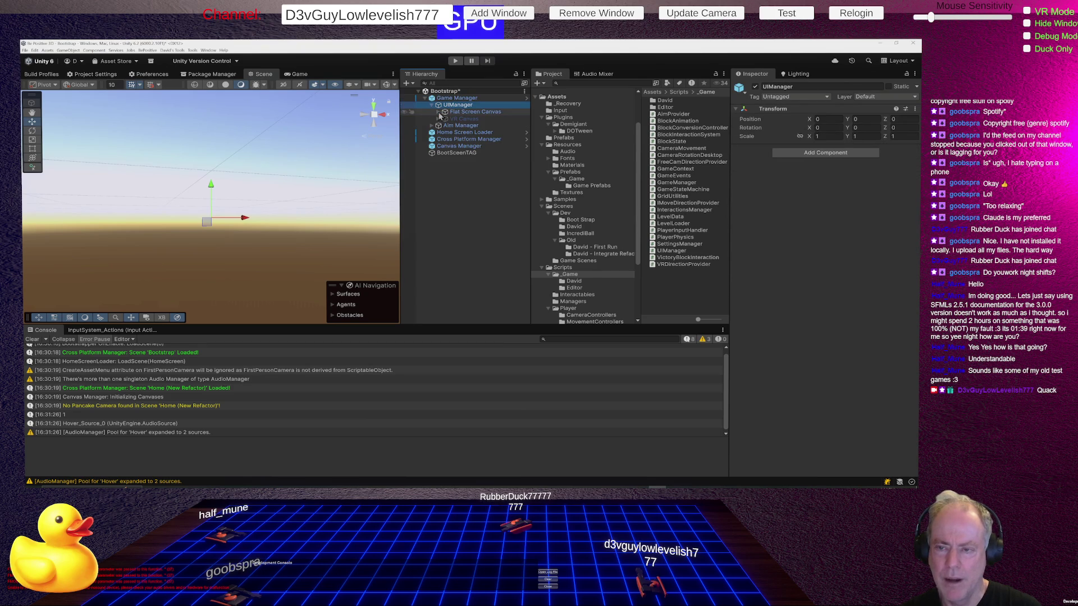
click(431, 106)
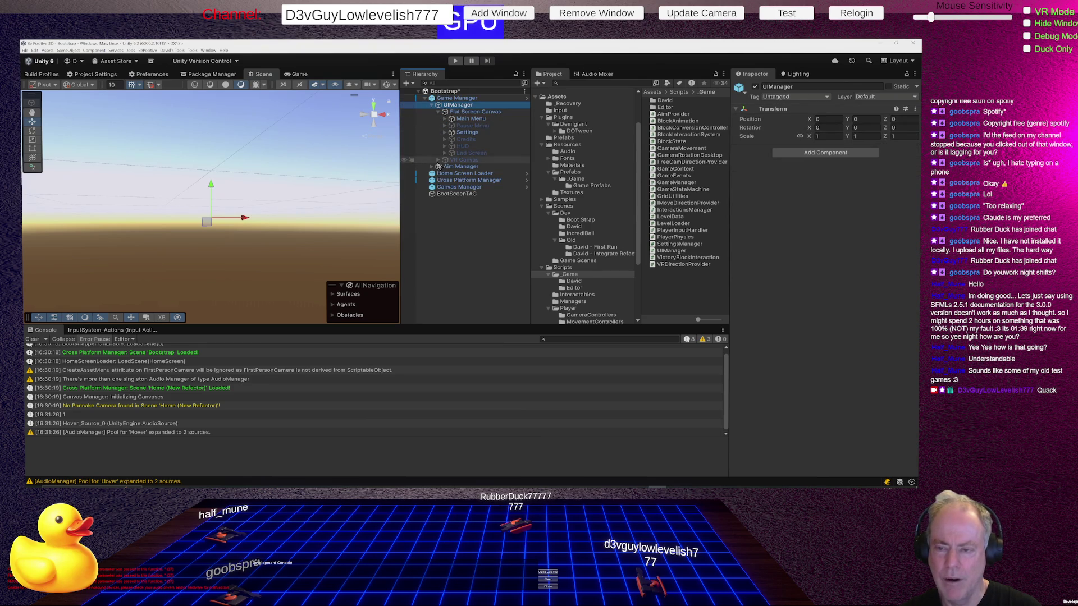
click(438, 161)
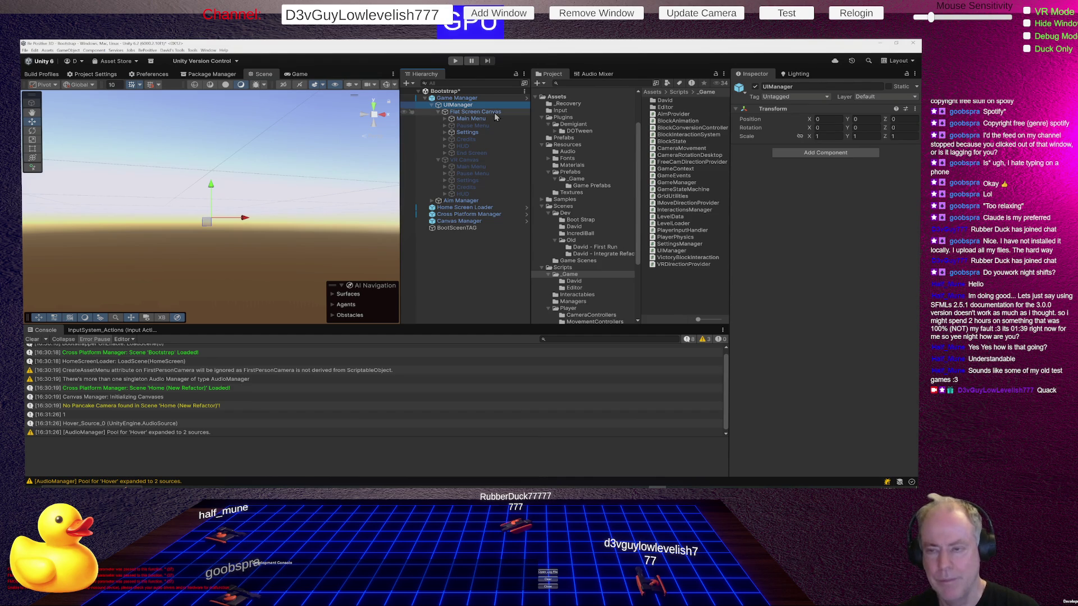
Save the Bootstrap scene and select Game Manager in the Inspector
key(ctrl+s)
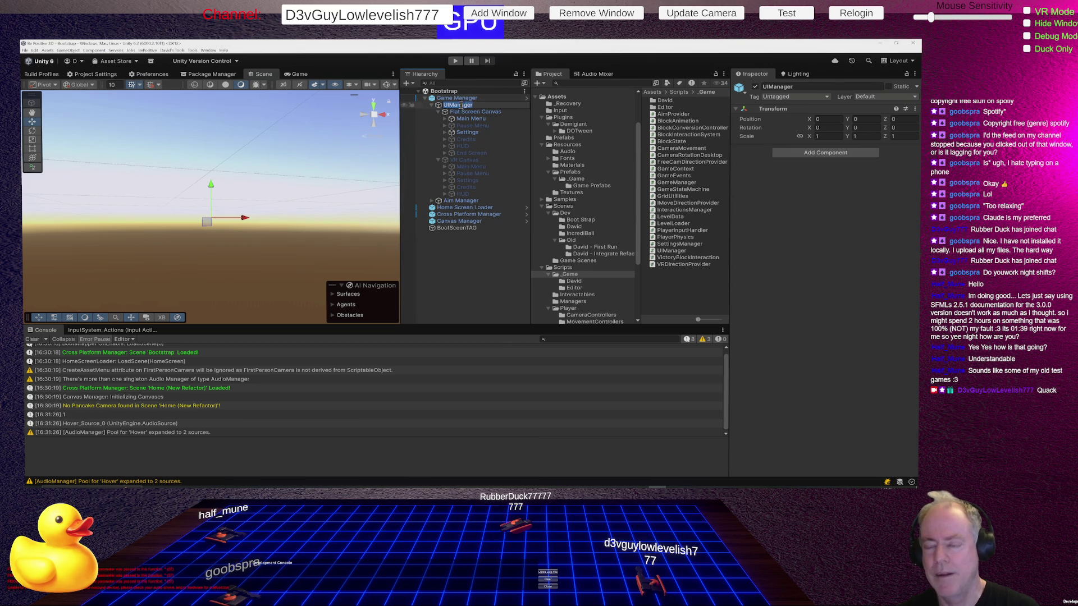
click(467, 118)
click(457, 99)
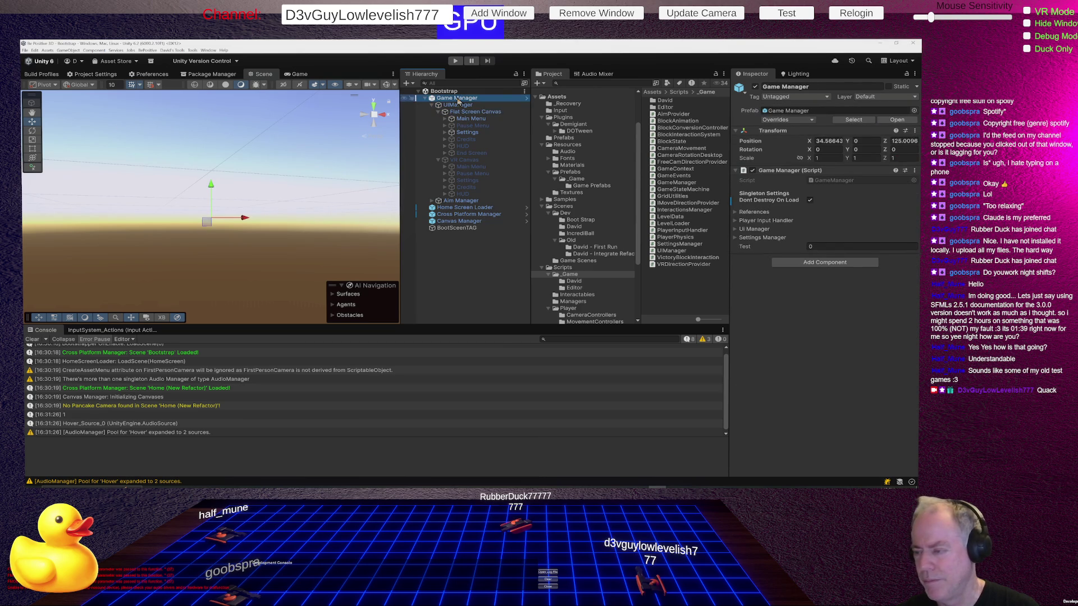
Expand the UI Manager foldout and its Settings, Resume, Pause and Play Buttons lists
click(736, 230)
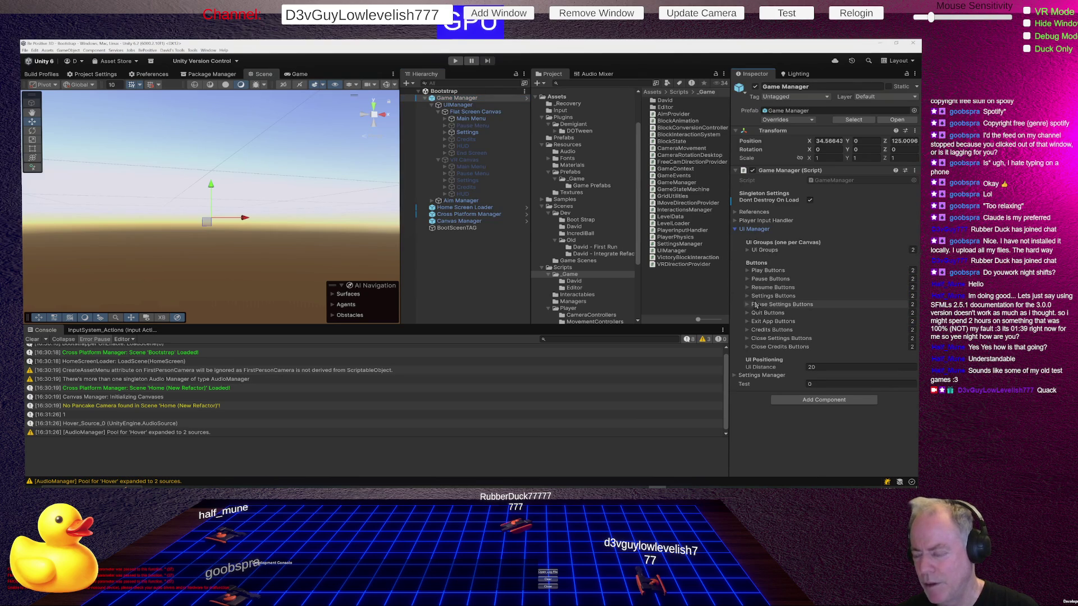
click(748, 295)
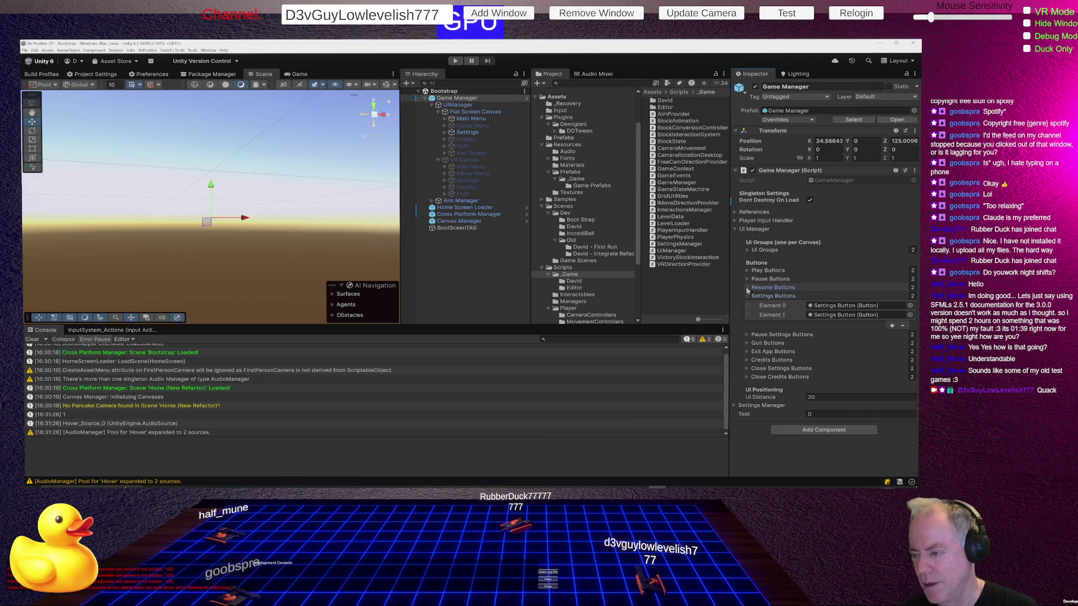
click(747, 287)
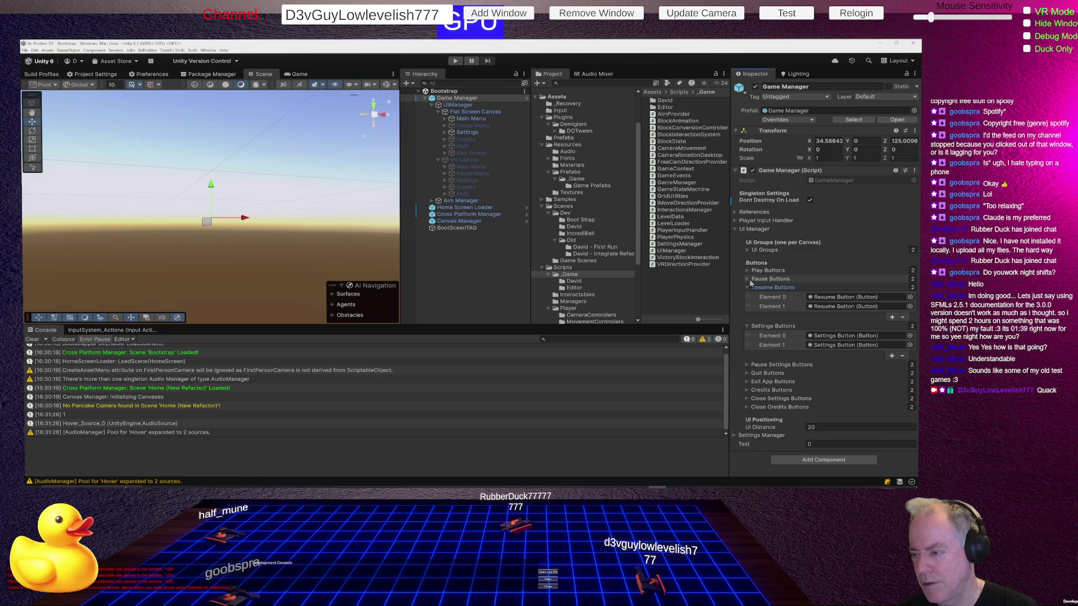
click(747, 279)
click(747, 270)
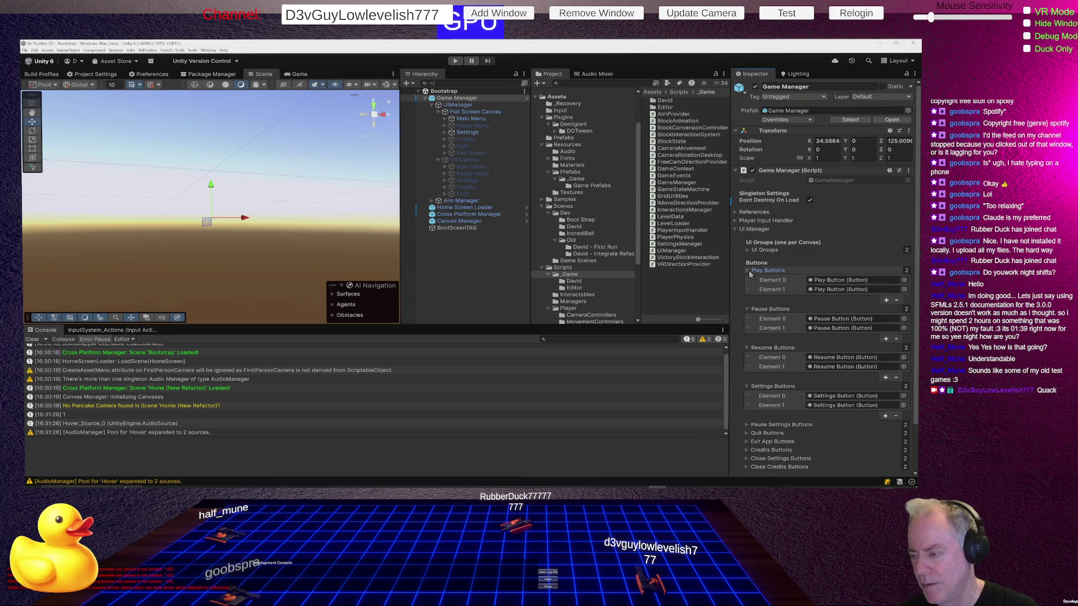
Collapse the four button lists again and bring up the Game view
click(747, 270)
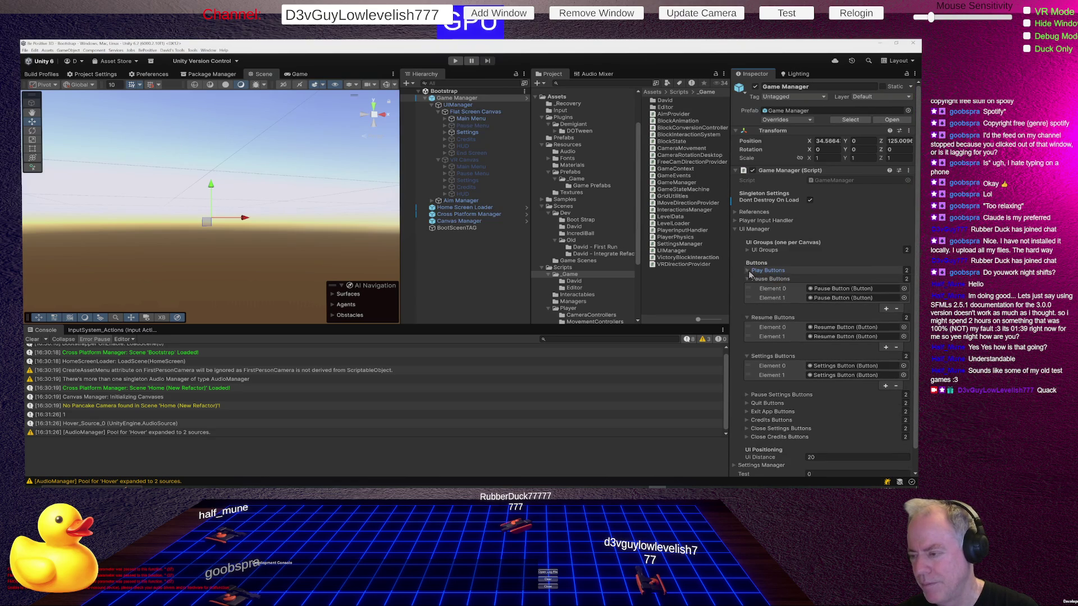
click(747, 279)
click(747, 287)
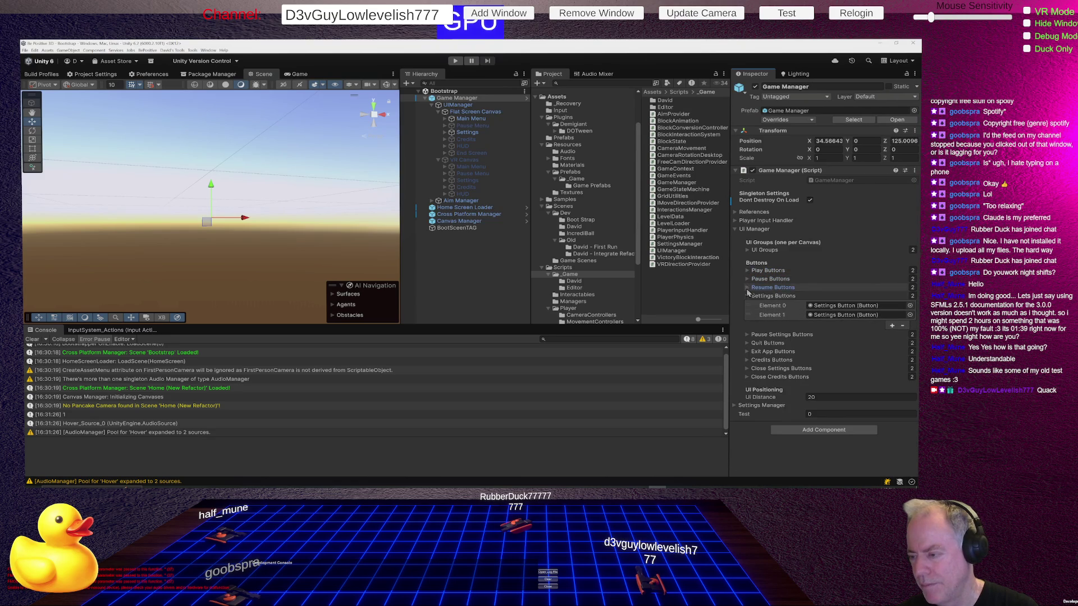
click(747, 296)
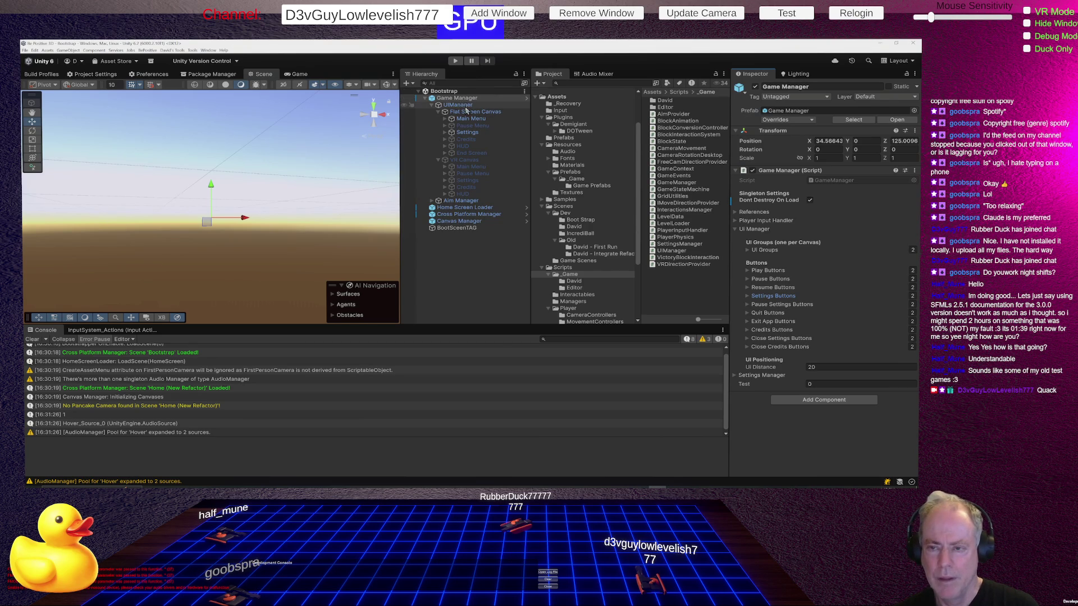
click(298, 74)
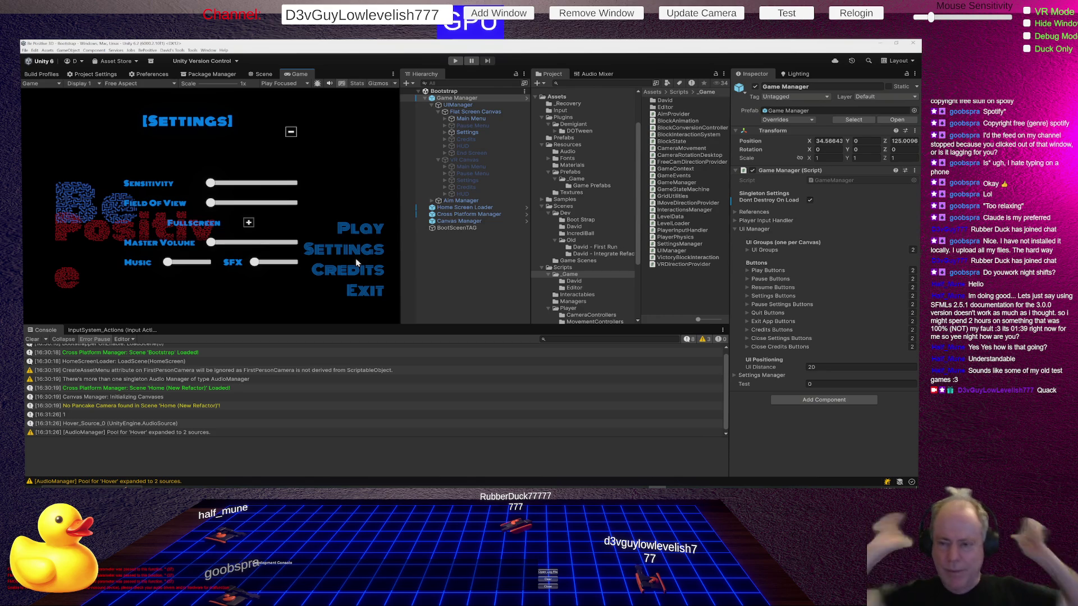
Glance at HomeScreenLoader.cs in Rider, then return to Unity
key(alt+Tab)
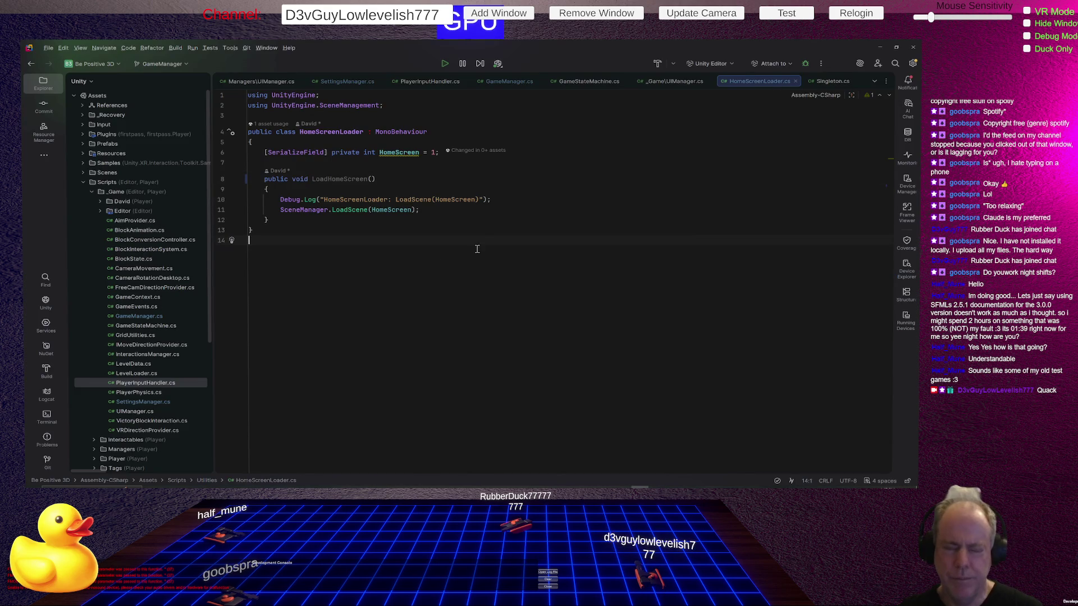
key(alt+Tab)
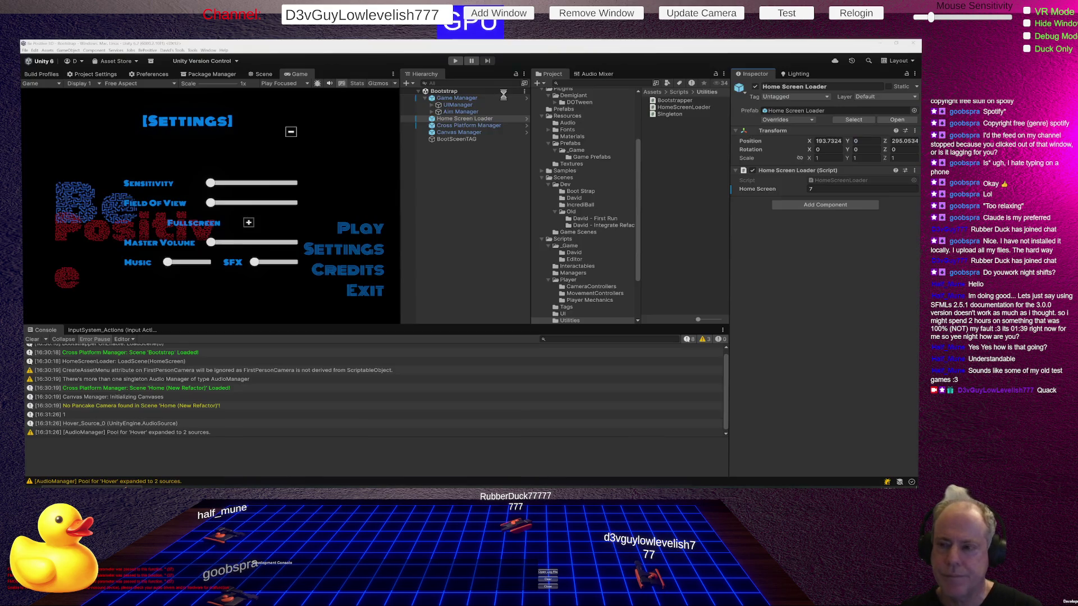
Enter play mode to run the Be Positive home screen
click(455, 62)
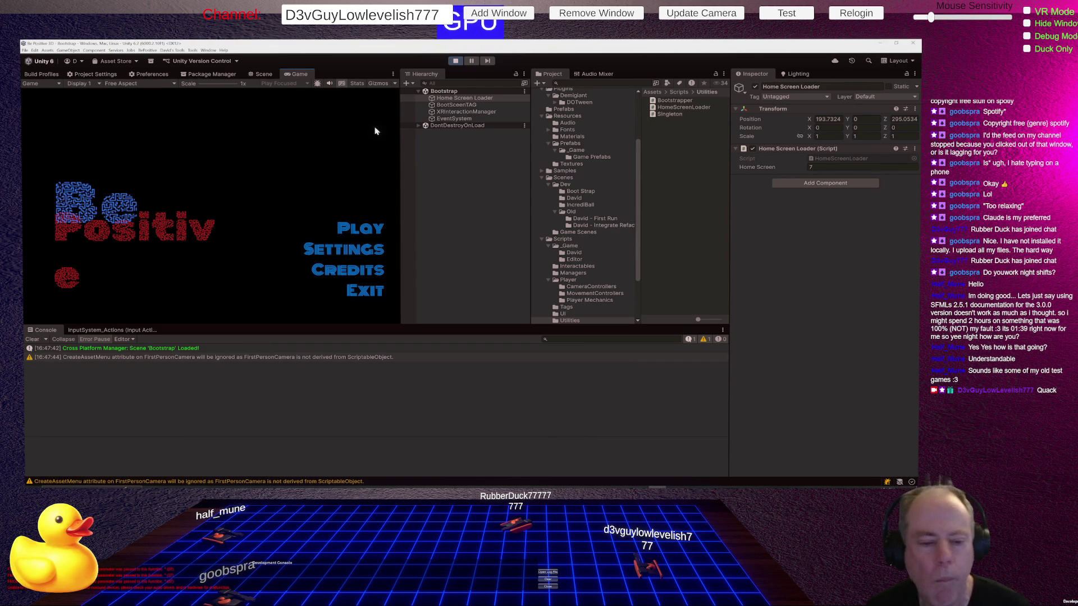
Choose PLAY in the game, then open the NullReferenceException's source in ButtonAnimator.cs
click(364, 231)
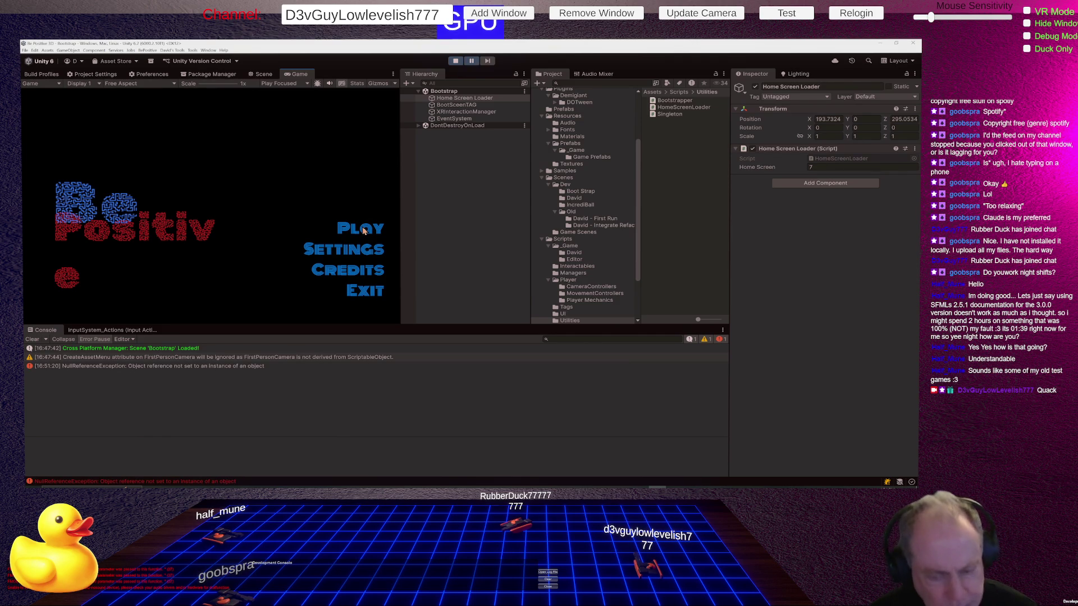
double_click(231, 366)
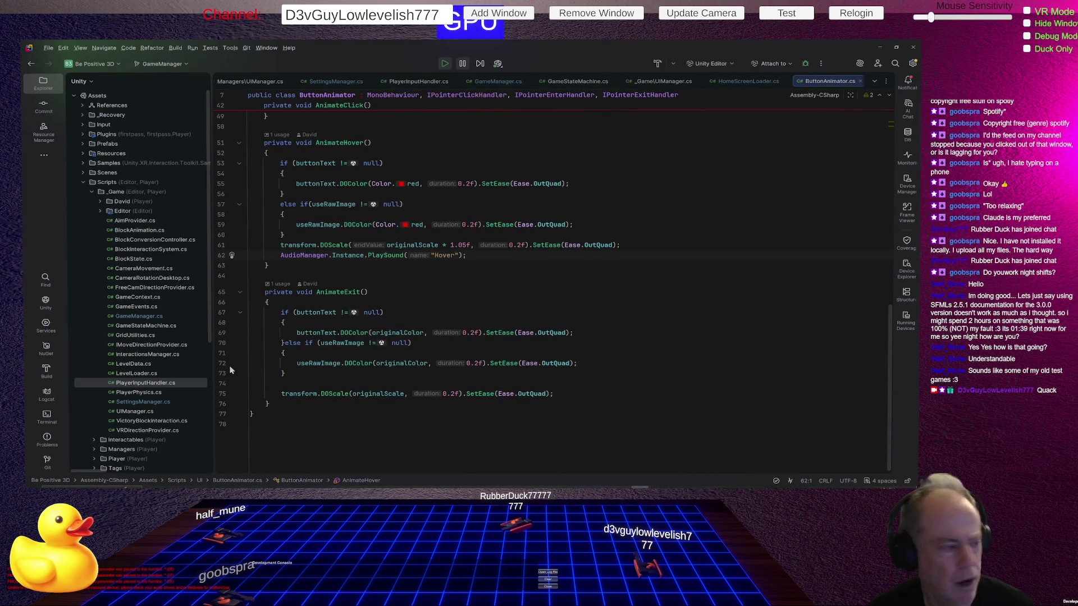
Return to Unity, stop play mode, and collapse then re-expand Game Manager
key(alt+Tab)
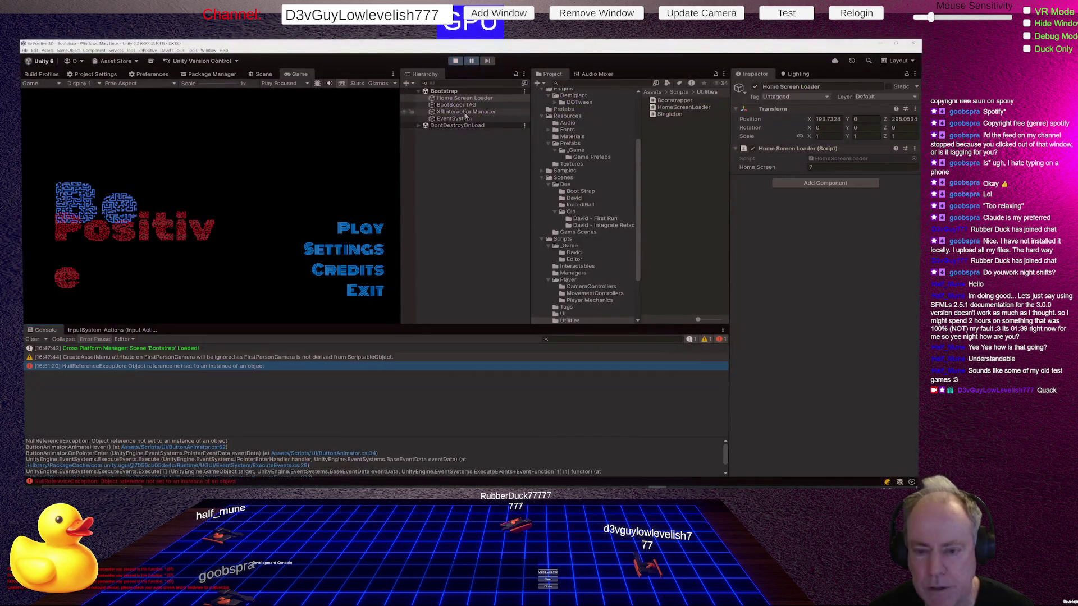
click(457, 61)
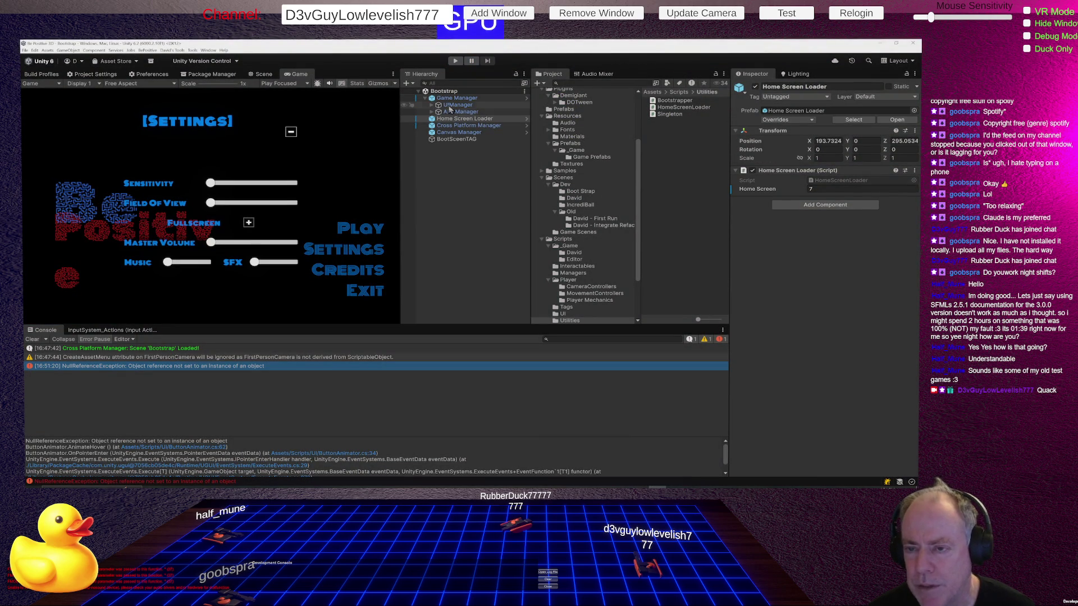
click(425, 99)
click(425, 99)
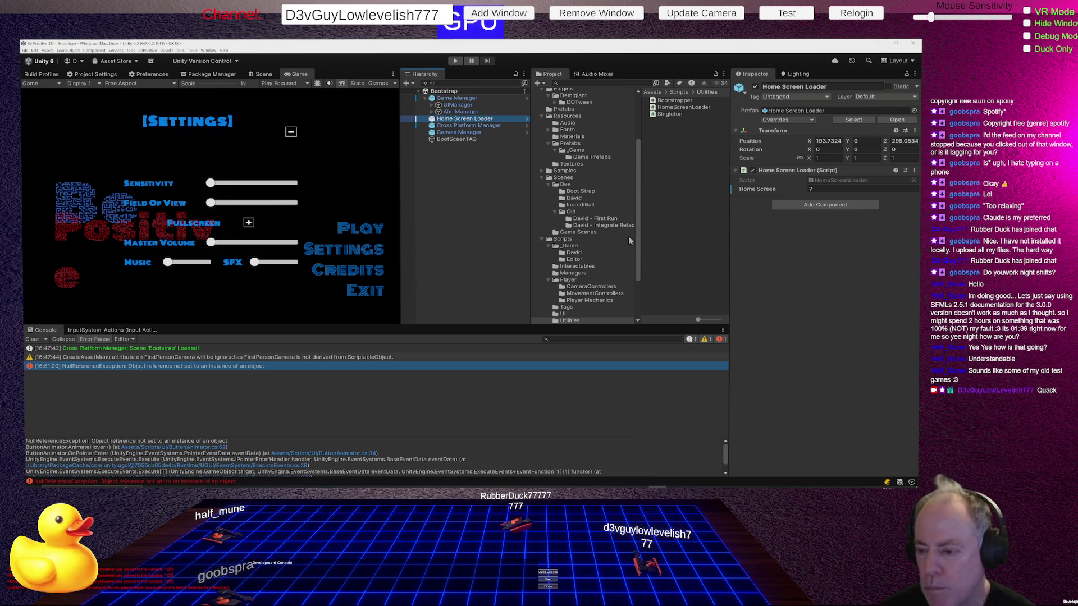
Open the Sandbox (New Refactor) scene from Scenes/Dev/David and inspect the Audio Manager
click(588, 248)
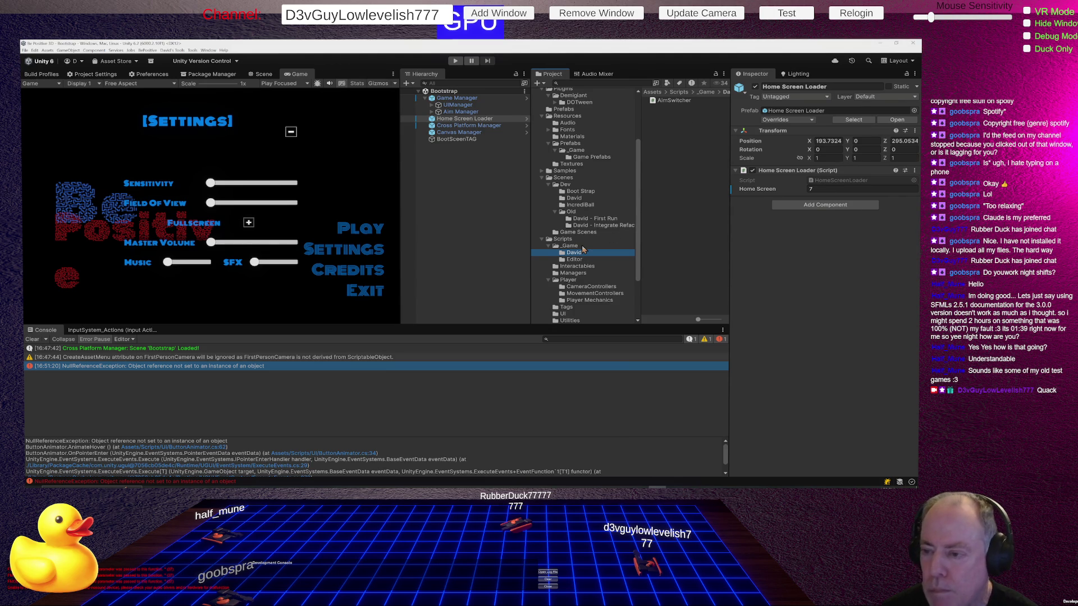
click(584, 198)
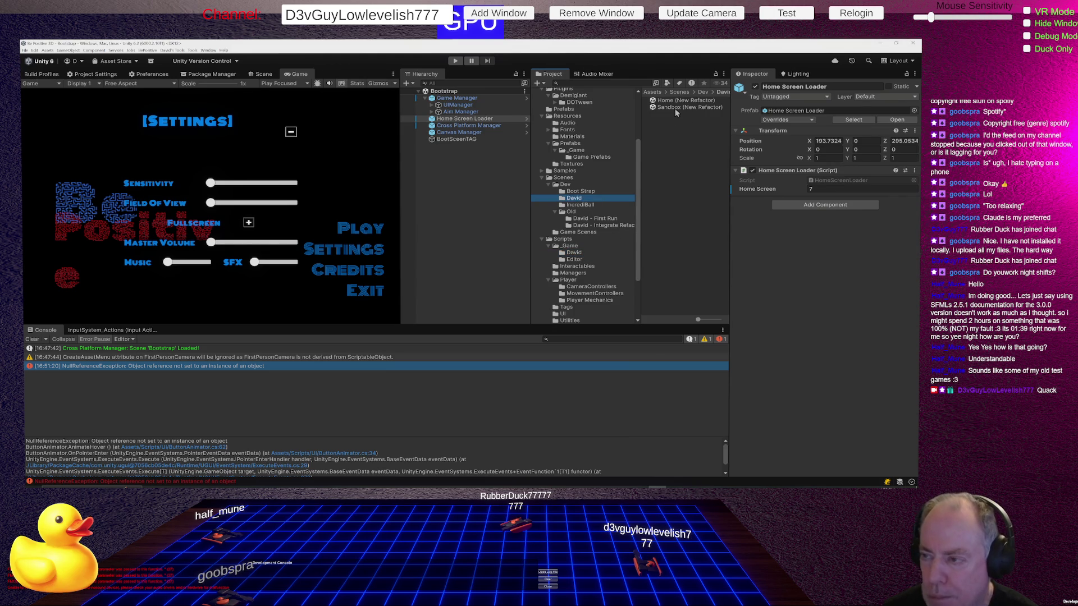
double_click(671, 107)
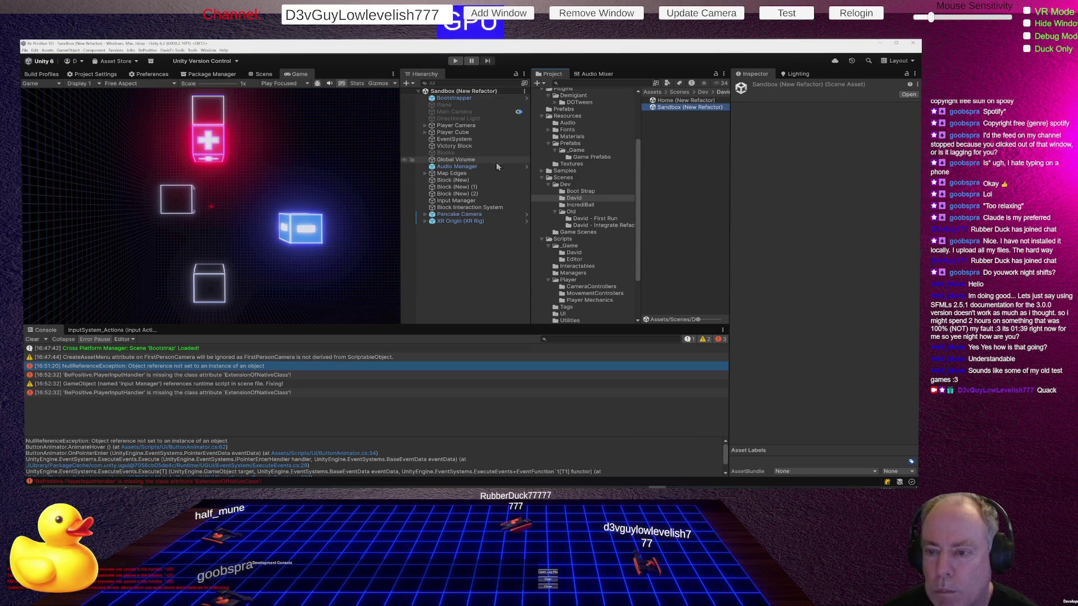
click(475, 167)
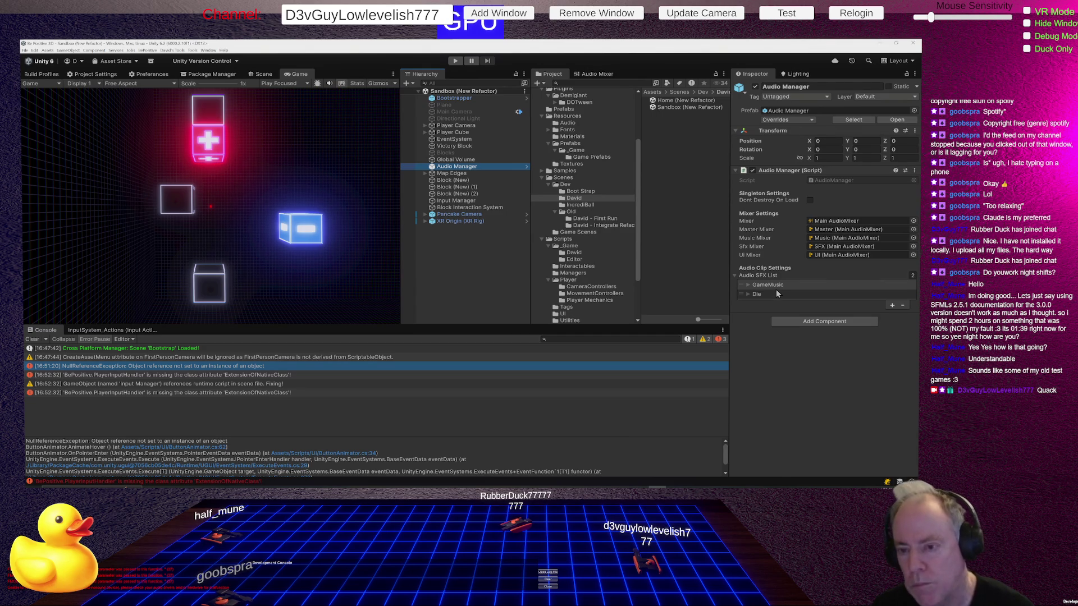
click(470, 250)
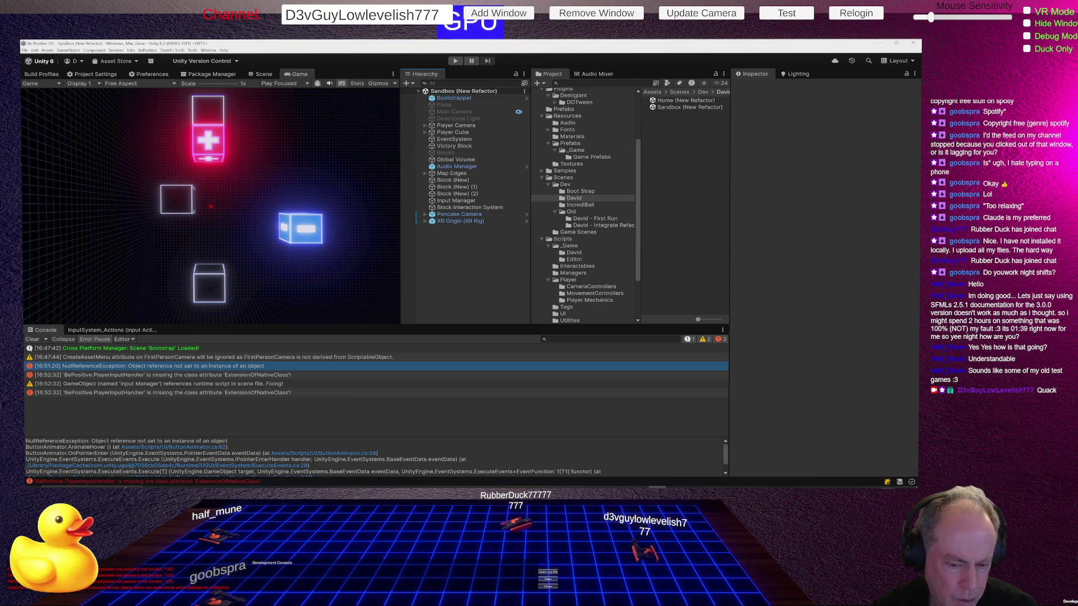
Read the PlayerInputHandler missing-attribute error, then clear every Console message
click(179, 376)
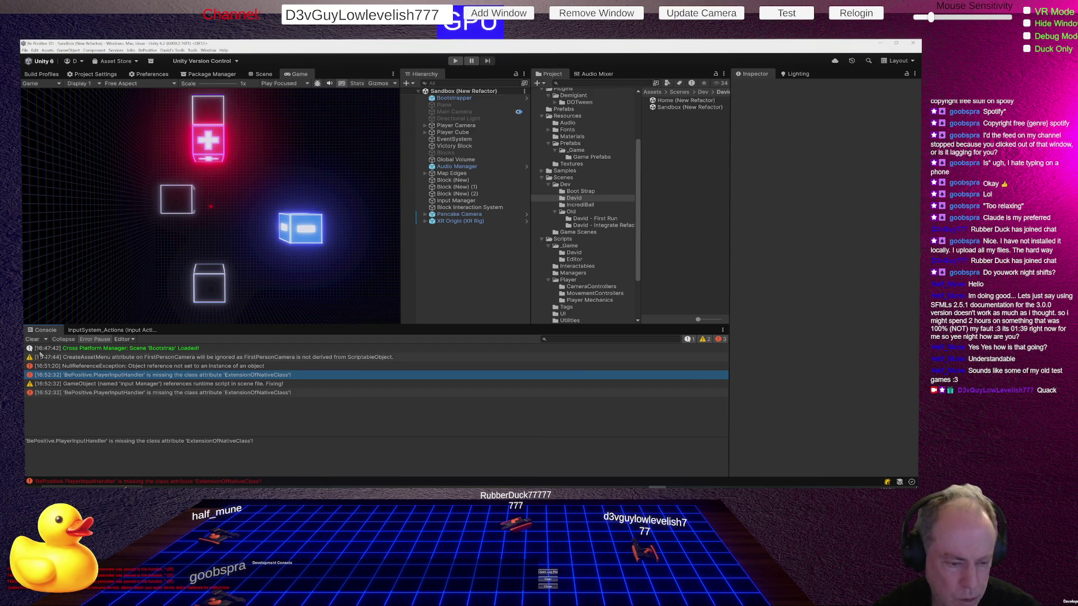
click(32, 341)
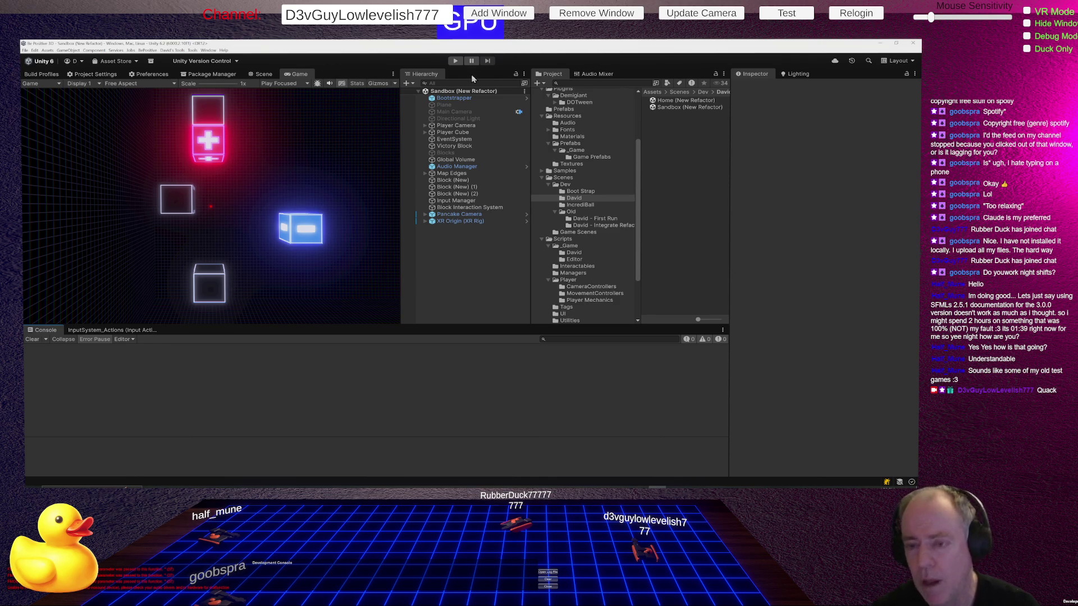
Run the game to the Be Positive title menu, read the first PlayerInputHandler log entry, then stop
click(456, 60)
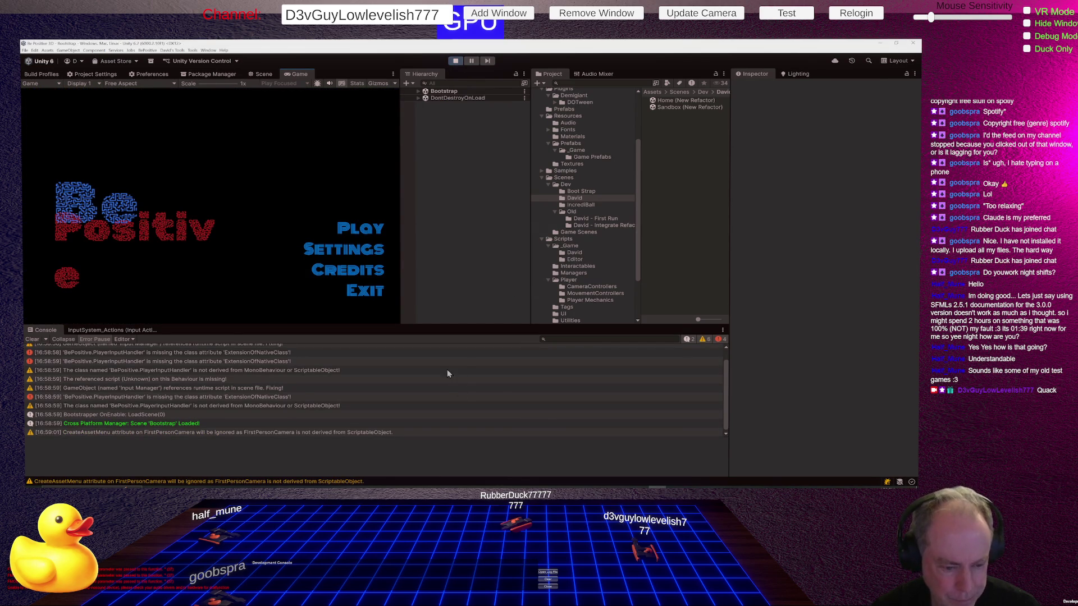
scroll(446, 382, up, 1)
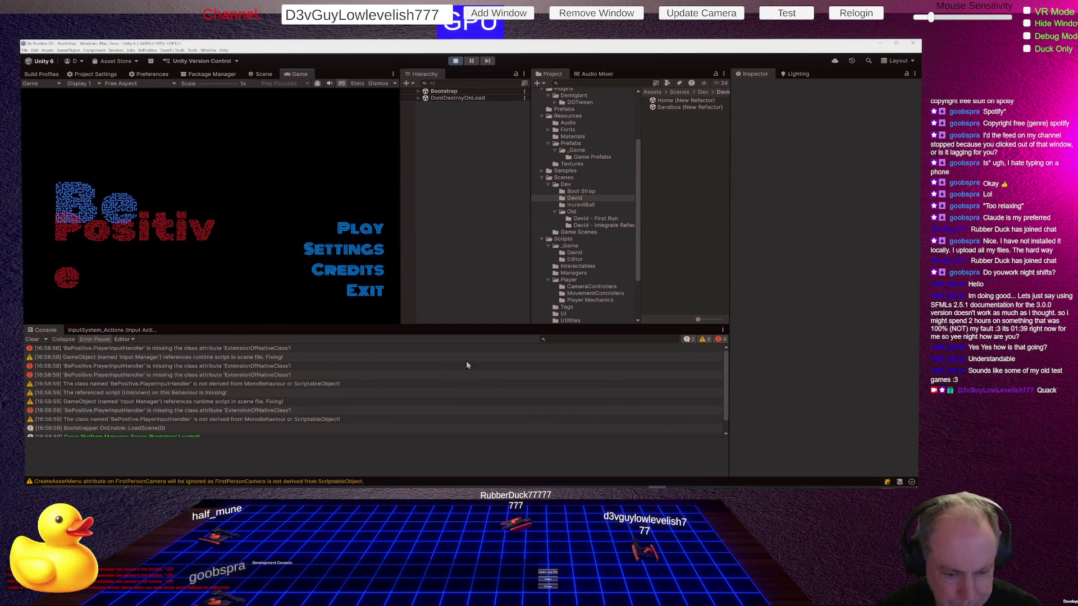
click(278, 349)
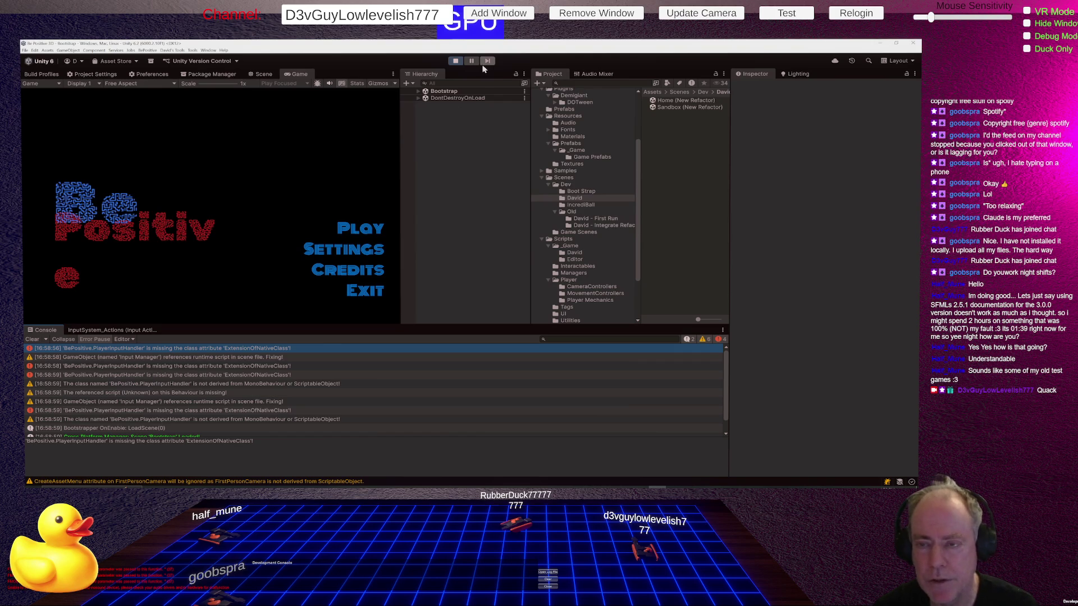
click(456, 61)
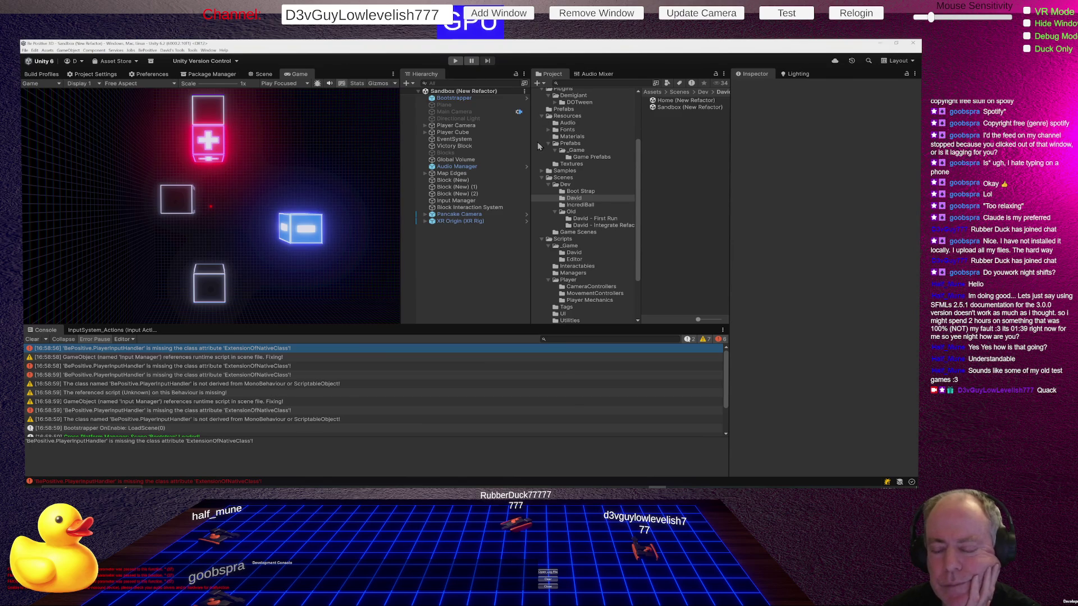
Inspect the Input Manager's components in the Inspector, then deselect it
click(473, 201)
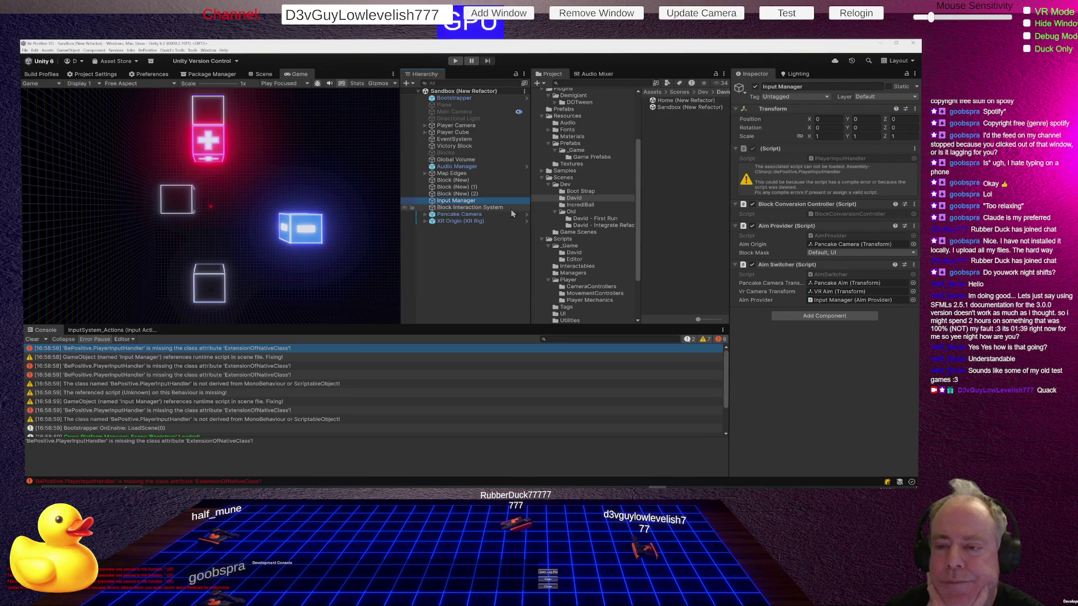
click(447, 257)
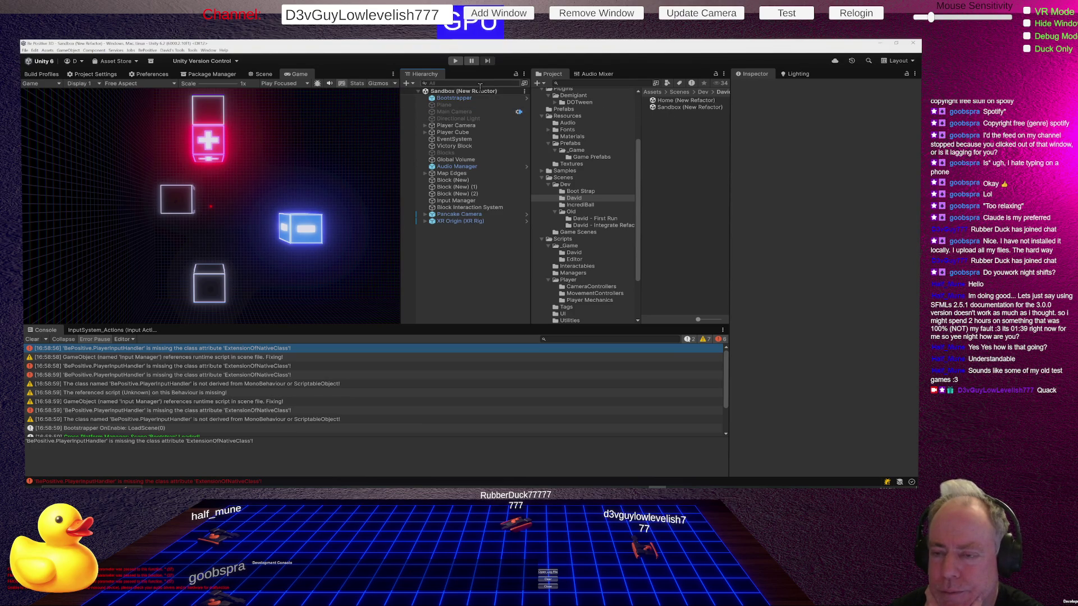
Open the Bootstrap scene from Scenes > Dev > Boot Strap and inspect its Game Manager settings
click(467, 98)
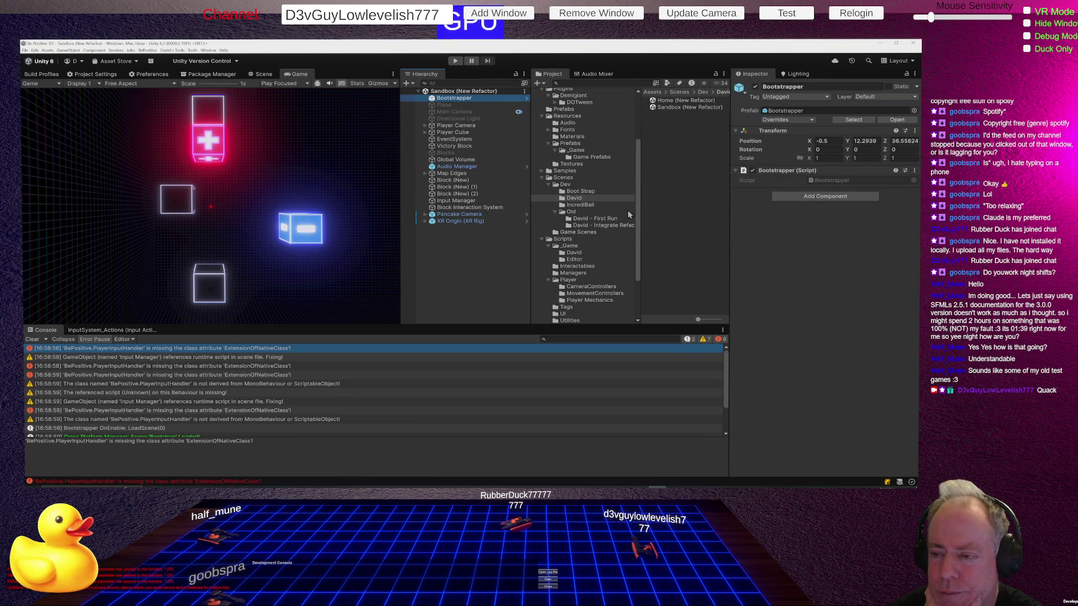
click(586, 192)
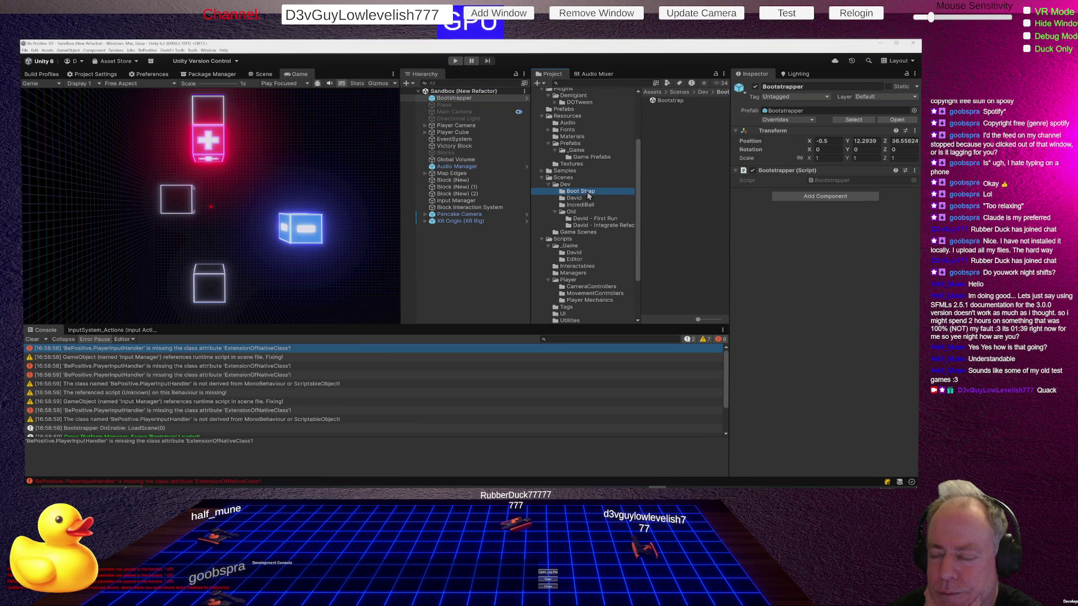
double_click(672, 100)
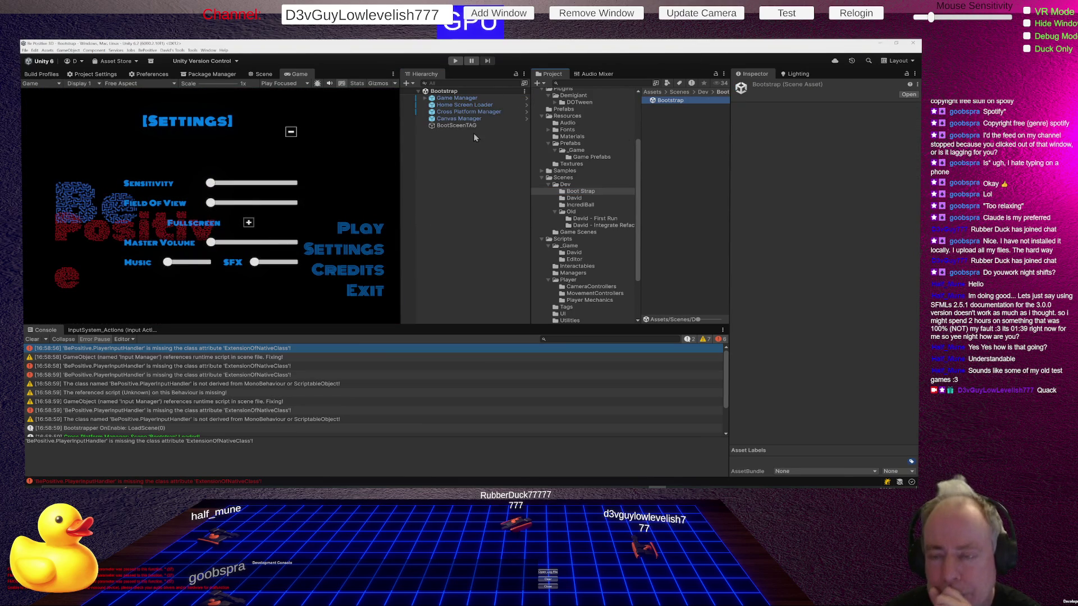
click(458, 98)
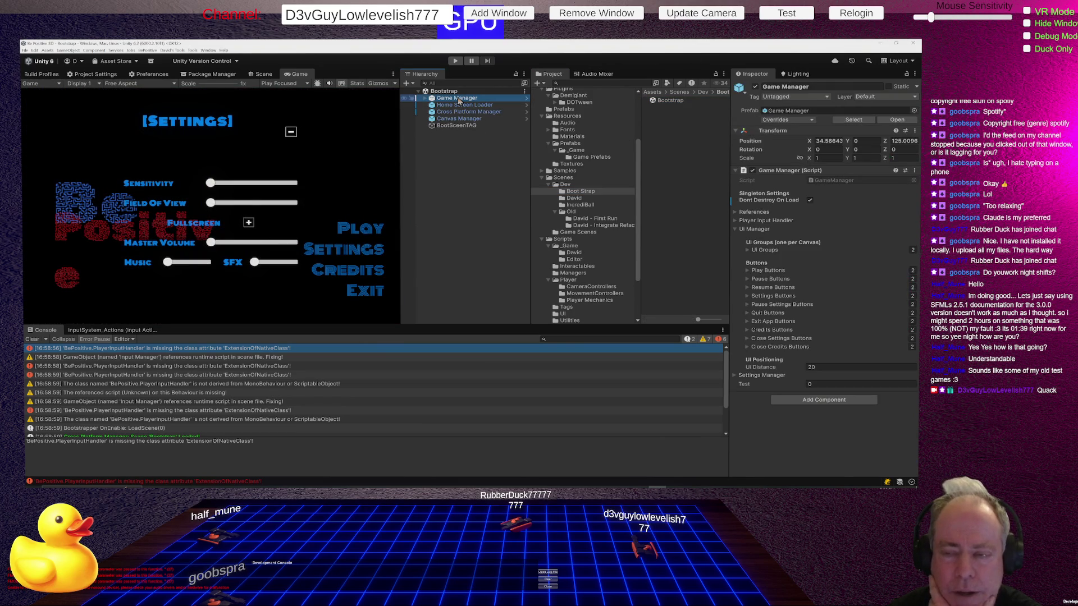
click(455, 163)
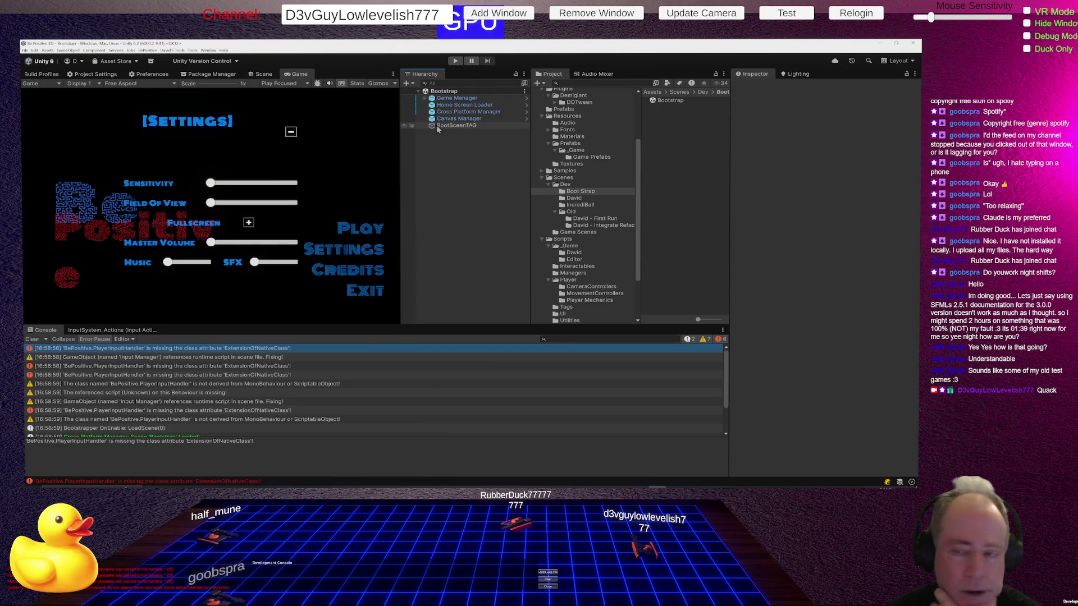
Unfold Game Manager, UIManager, Flat Screen Canvas and VR Canvas to list their menus
click(425, 99)
click(431, 106)
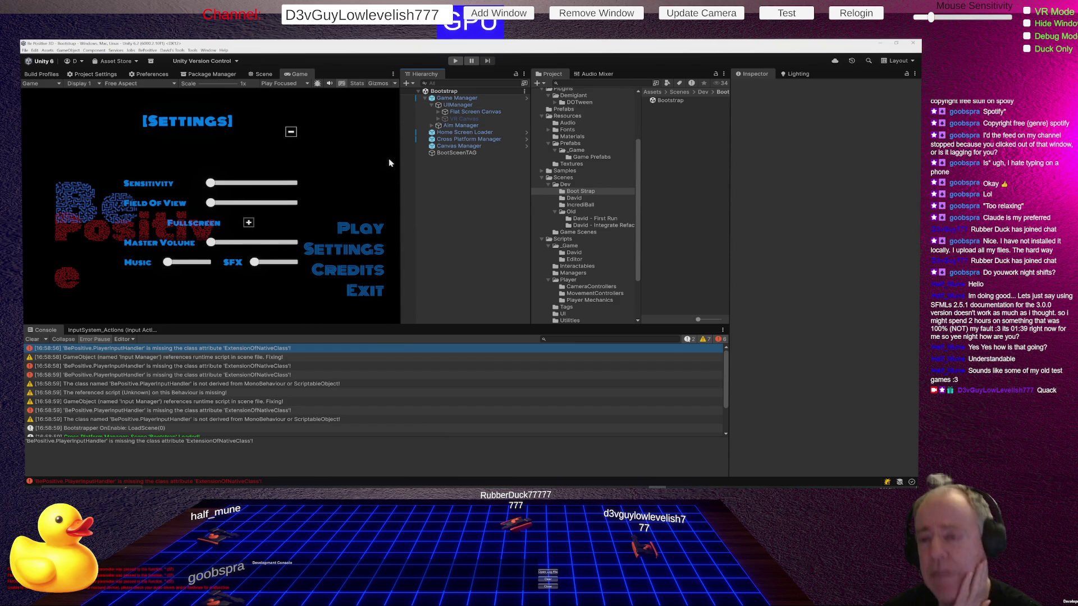
click(438, 112)
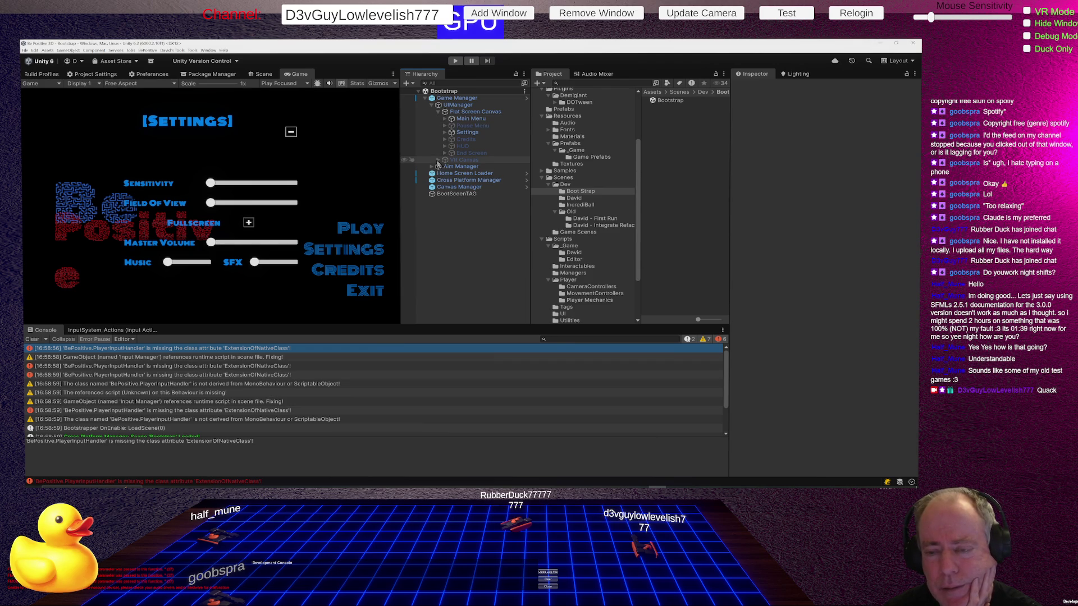
click(432, 167)
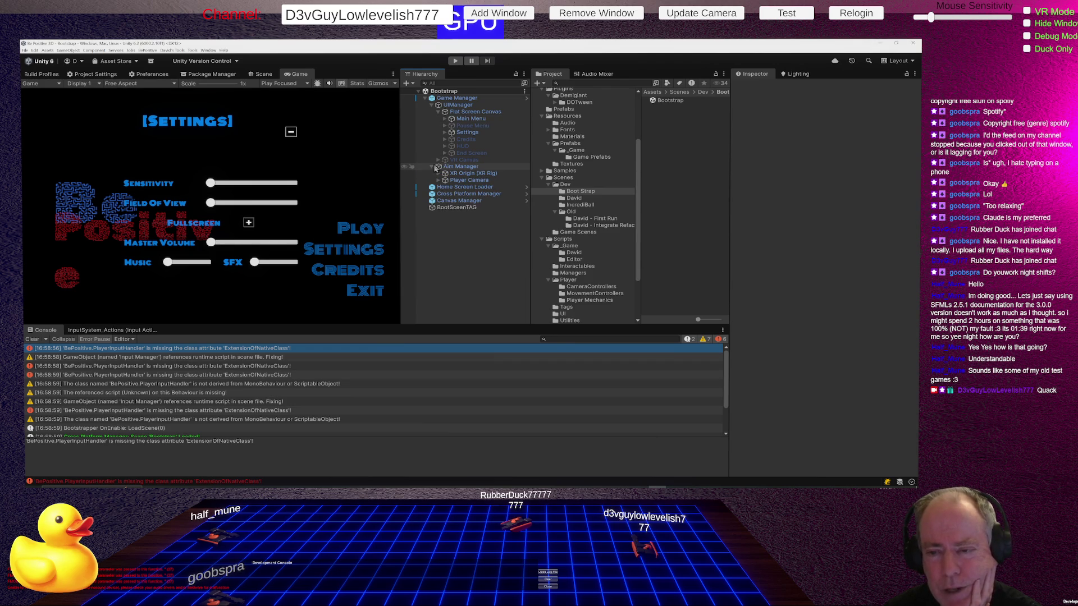
click(432, 168)
click(438, 160)
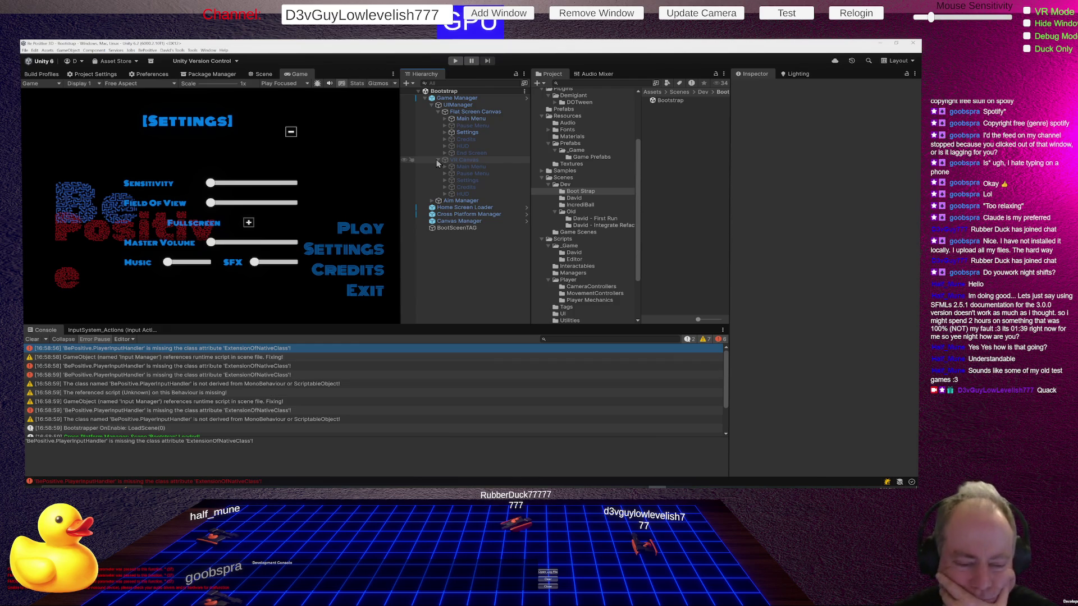
Clear the console log and run the game in play mode again
click(32, 340)
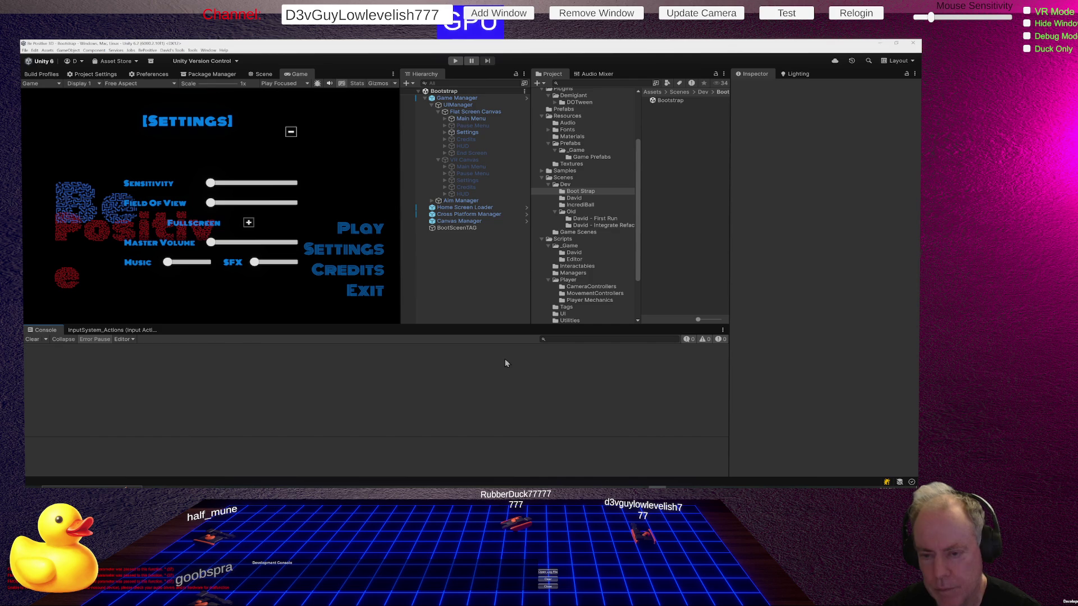
click(456, 62)
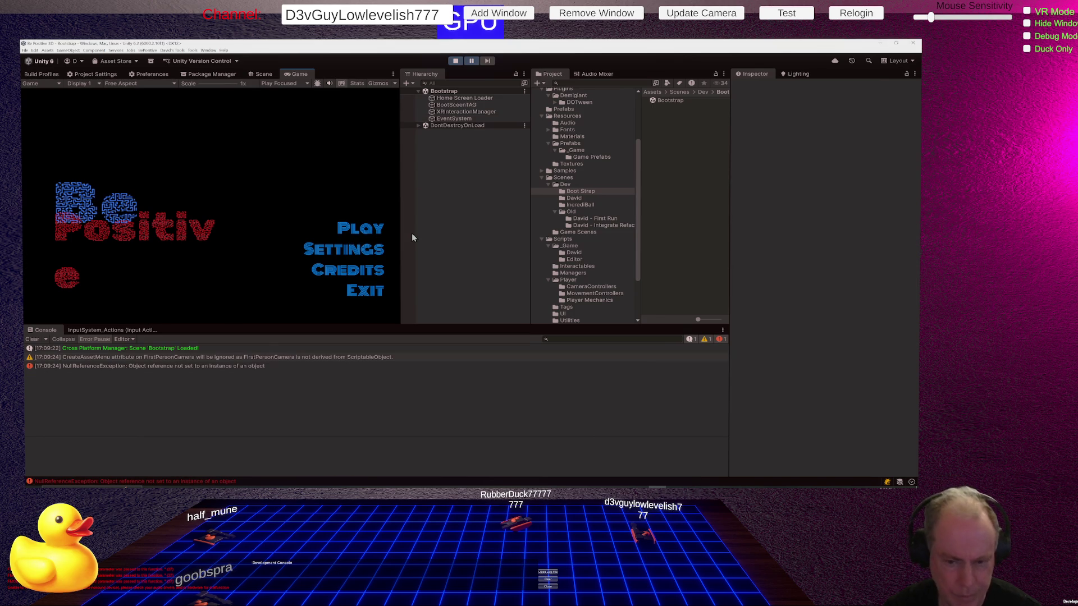
click(456, 63)
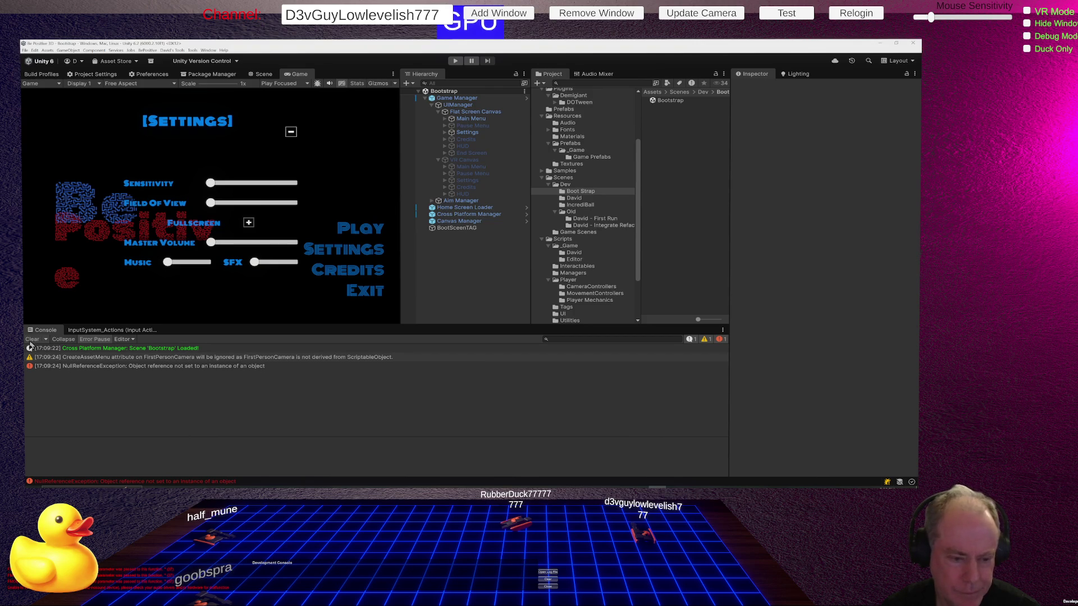
click(38, 340)
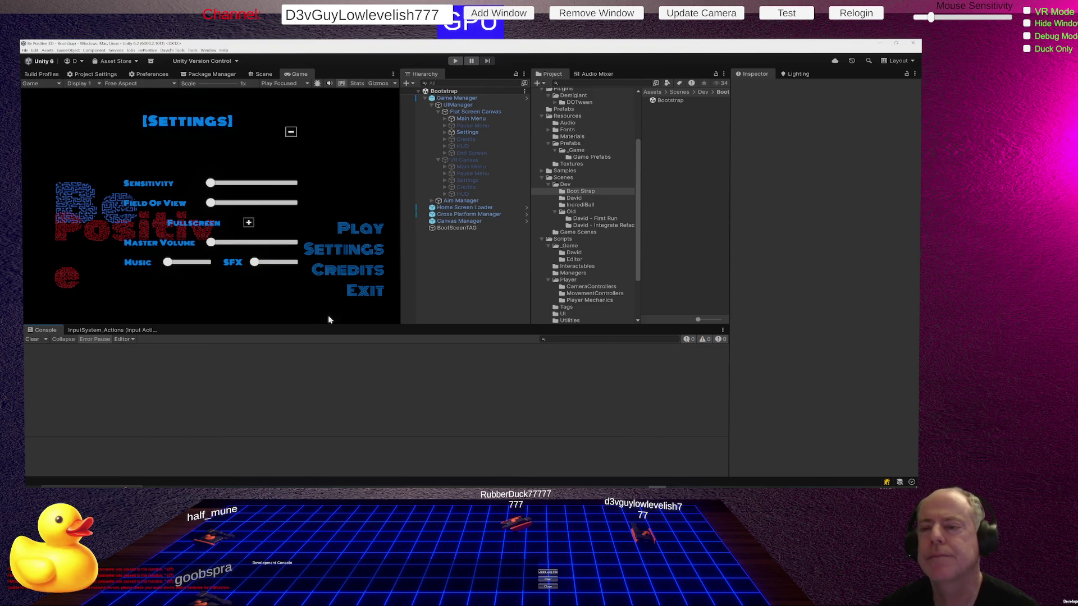